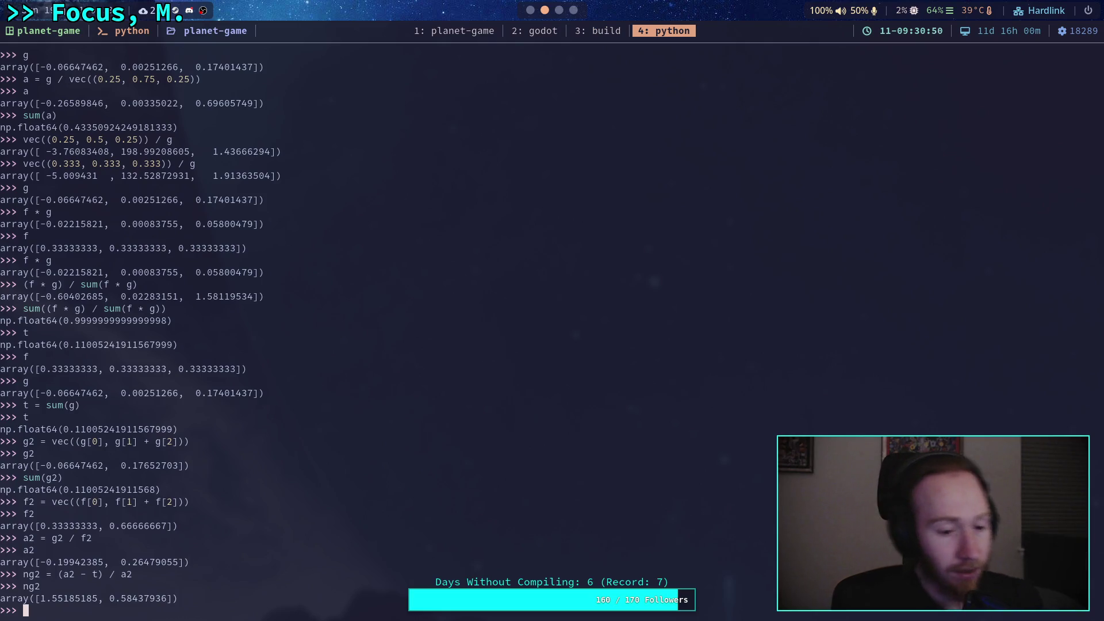
# Compute nf2 = f2 + (f2 * (ng2 - 1.0)) and print it: [0.51728395, 0.38958624].
pyautogui.write('nf2 = ')
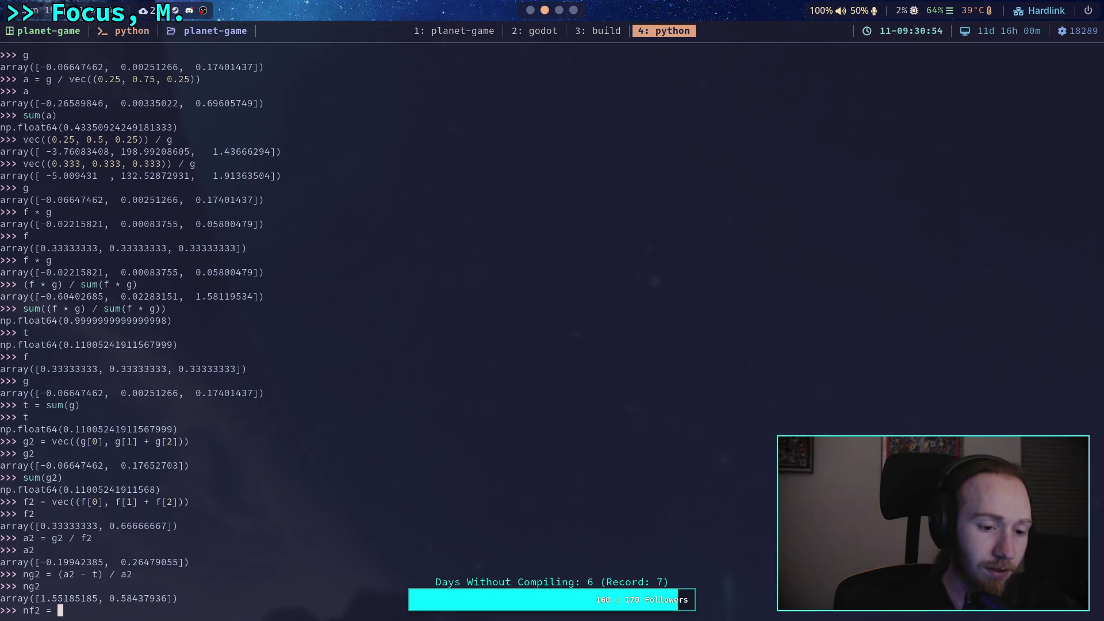
pyautogui.write('f2')
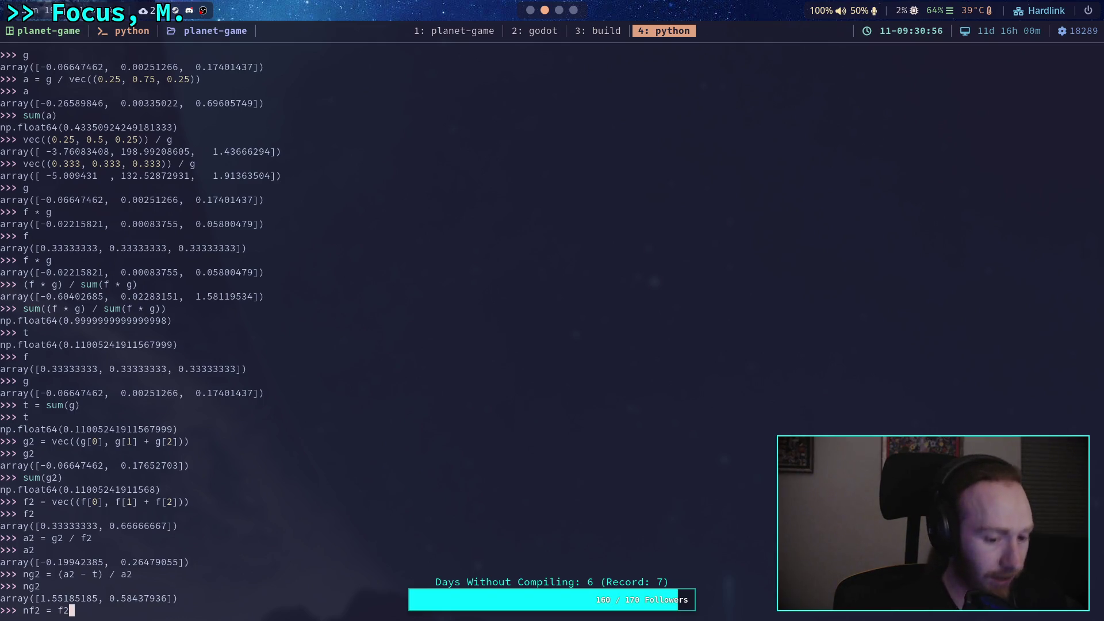
pyautogui.write(' + (f2')
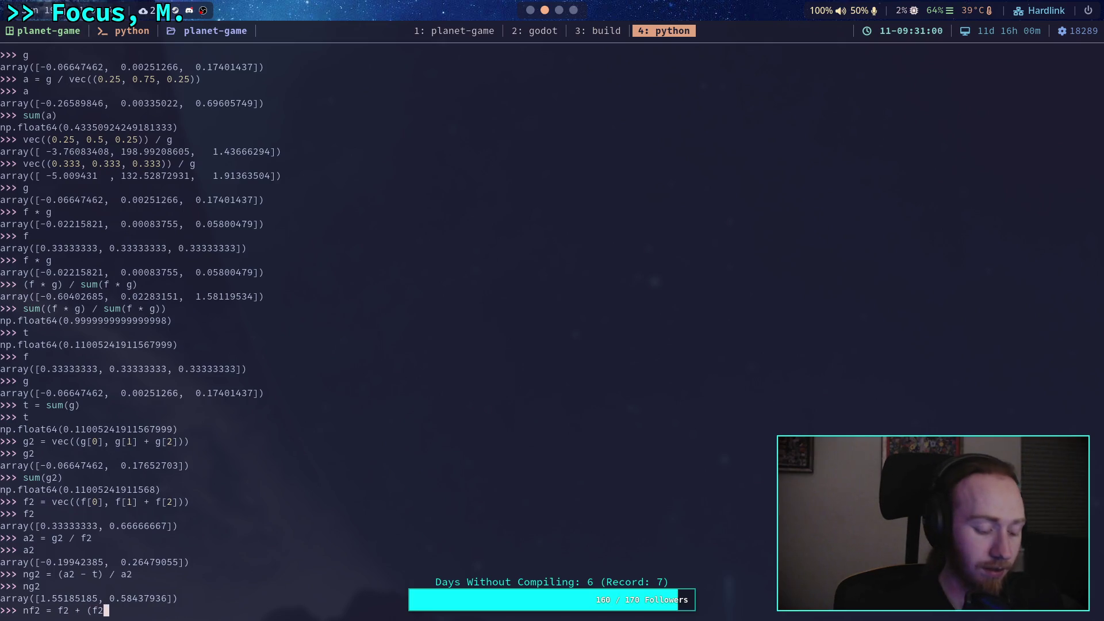
pyautogui.press('super+2')
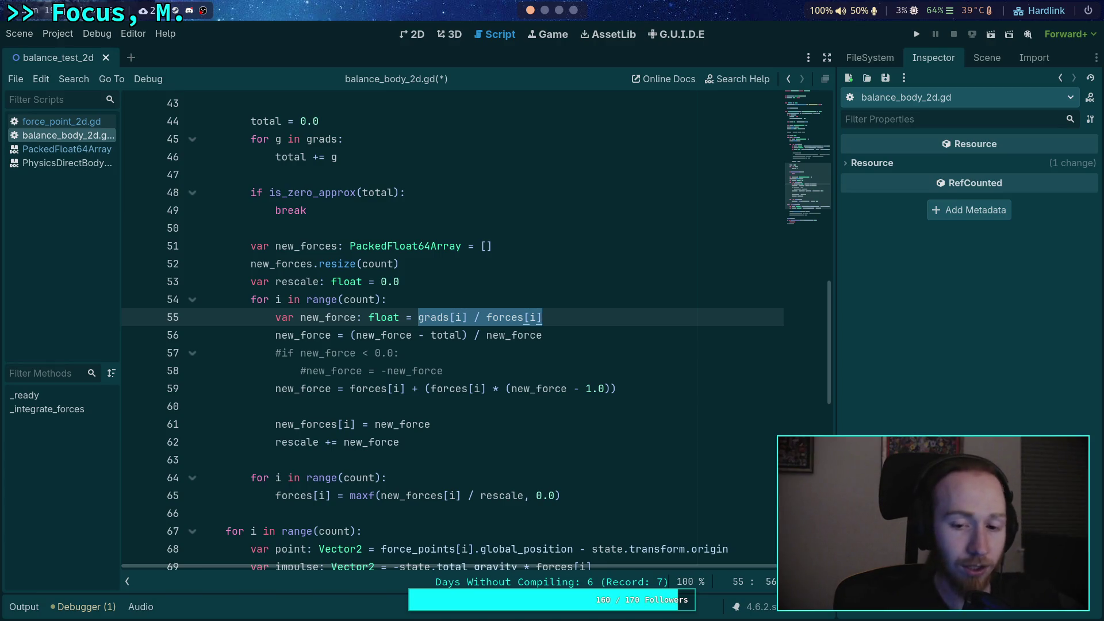
pyautogui.press('super+4')
pyautogui.write('f2 = f2 + (f2 * (ng2 - 1.0')
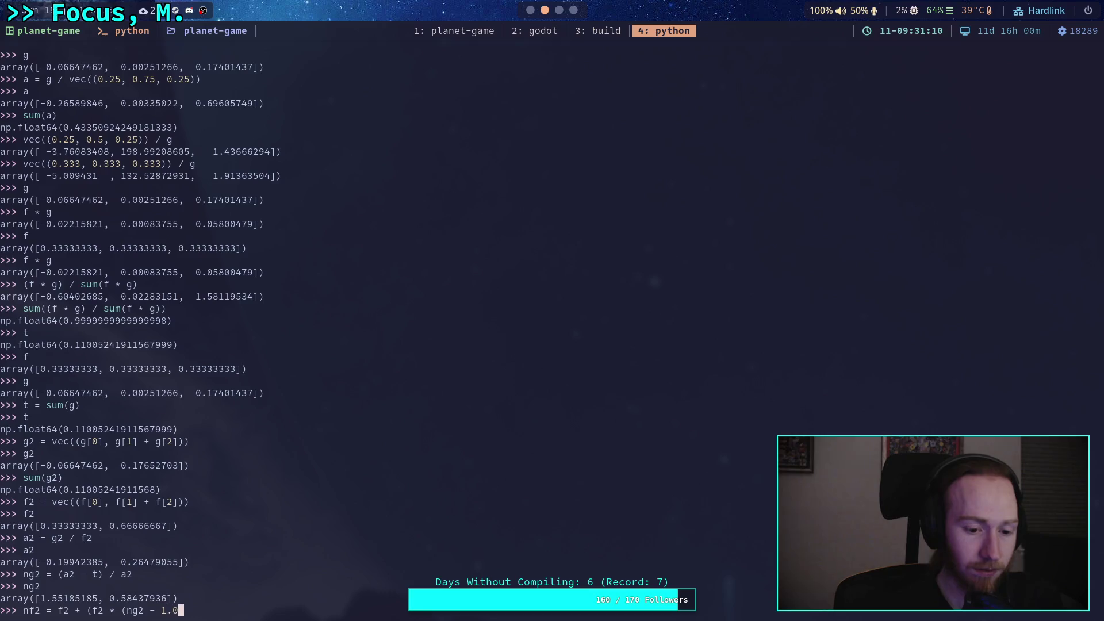
pyautogui.write('))')
pyautogui.press('Return')
pyautogui.write('nf2')
pyautogui.press('Return')
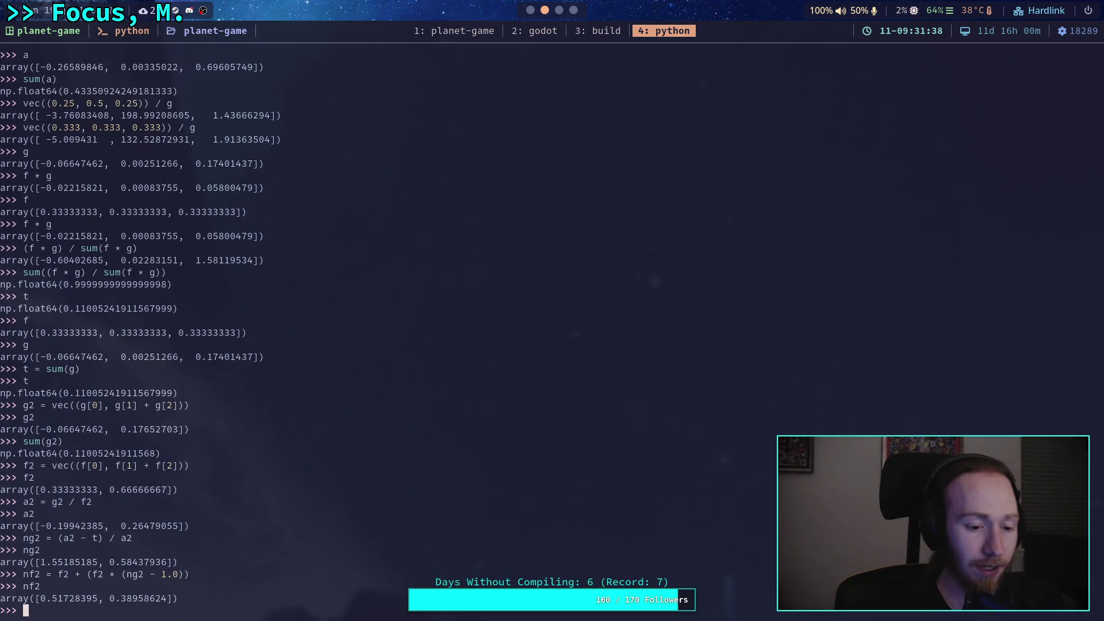
# Build nf = vec((nf2[0], nf2[1] * 0.5, nf2[1] * 0.5)), print it, and select its values.
pyautogui.write('nf')
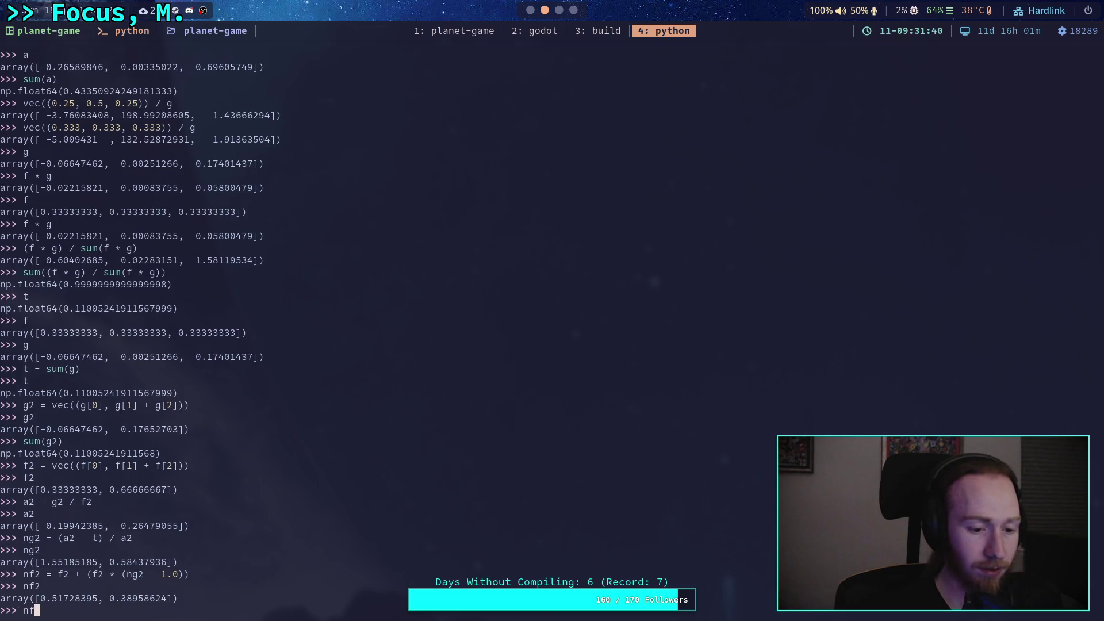
pyautogui.write(' = vec(')
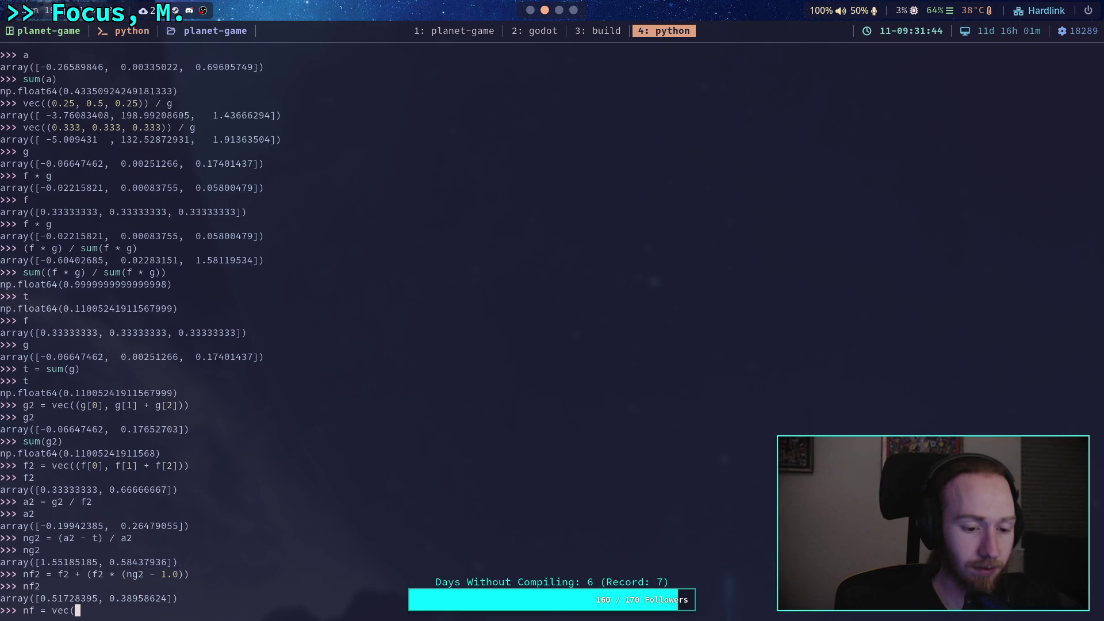
pyautogui.write('(nf[')
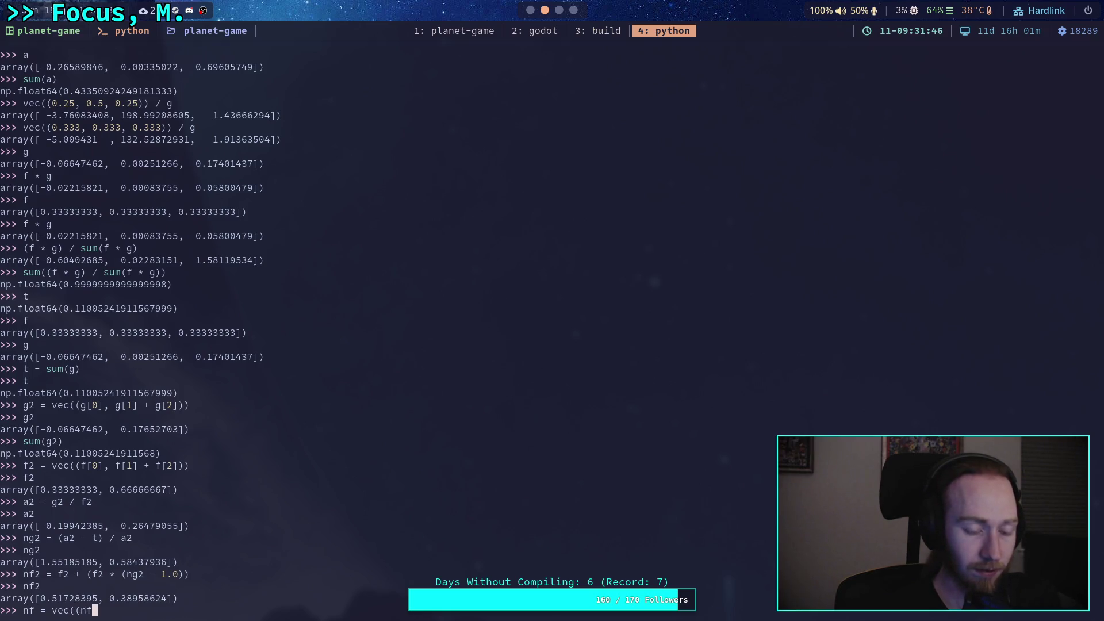
pyautogui.press('BackSpace')
pyautogui.write('2[0], ')
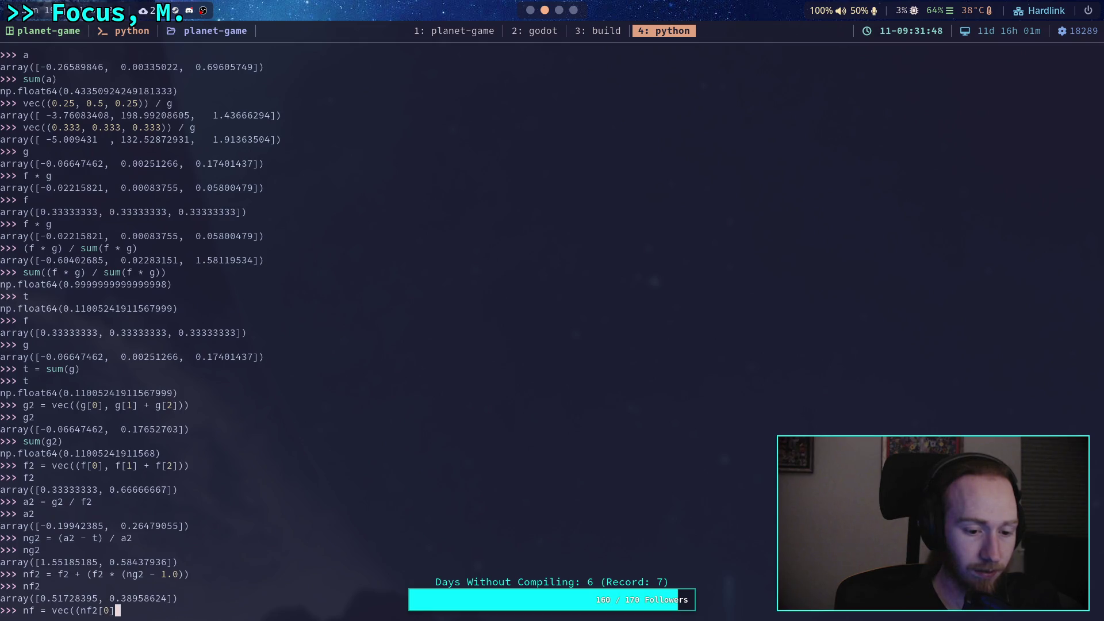
pyautogui.write('nf2')
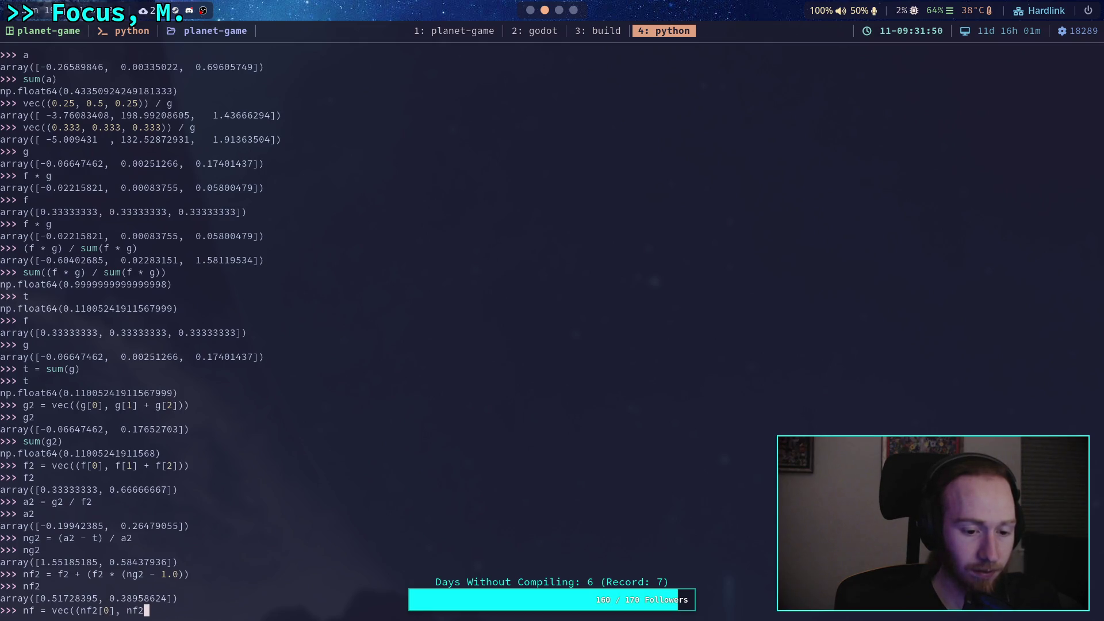
pyautogui.write('[1]')
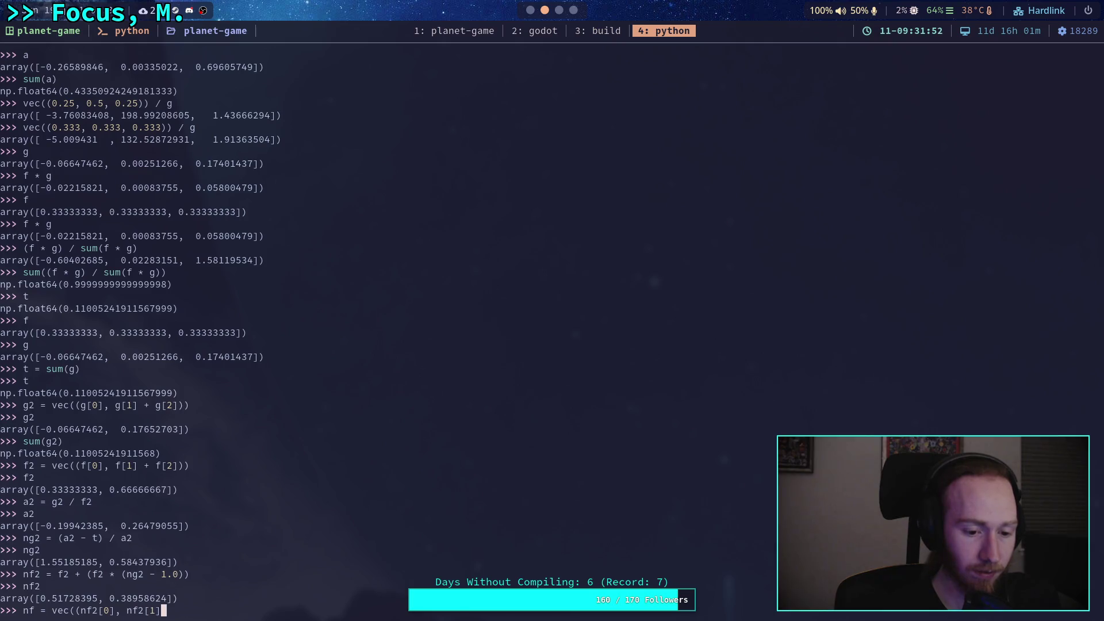
pyautogui.write(' * 0')
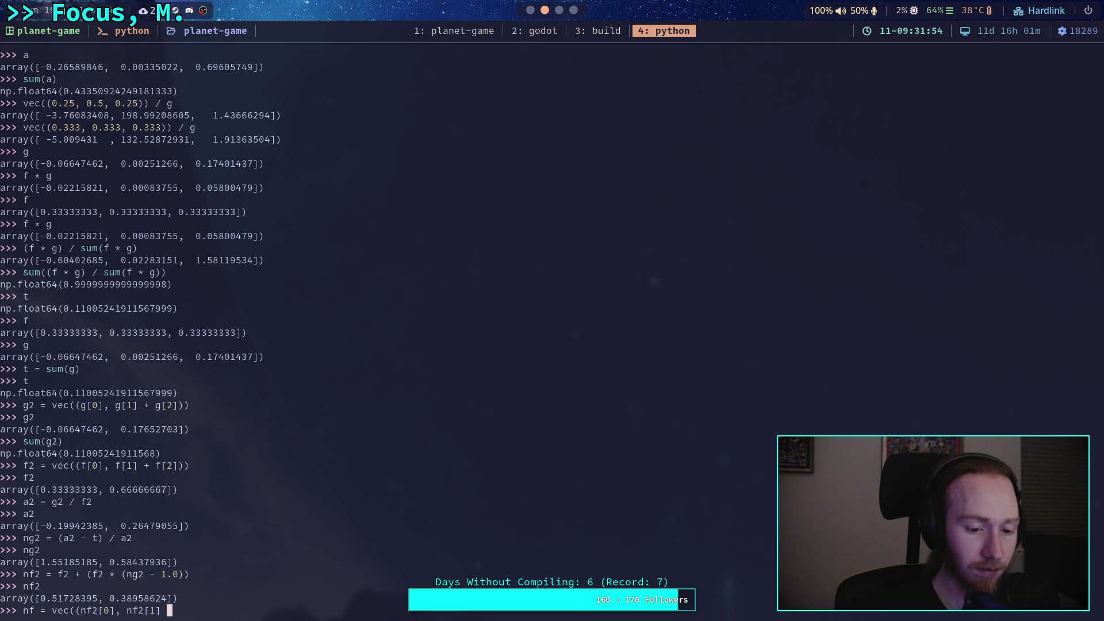
pyautogui.write('.5, nf')
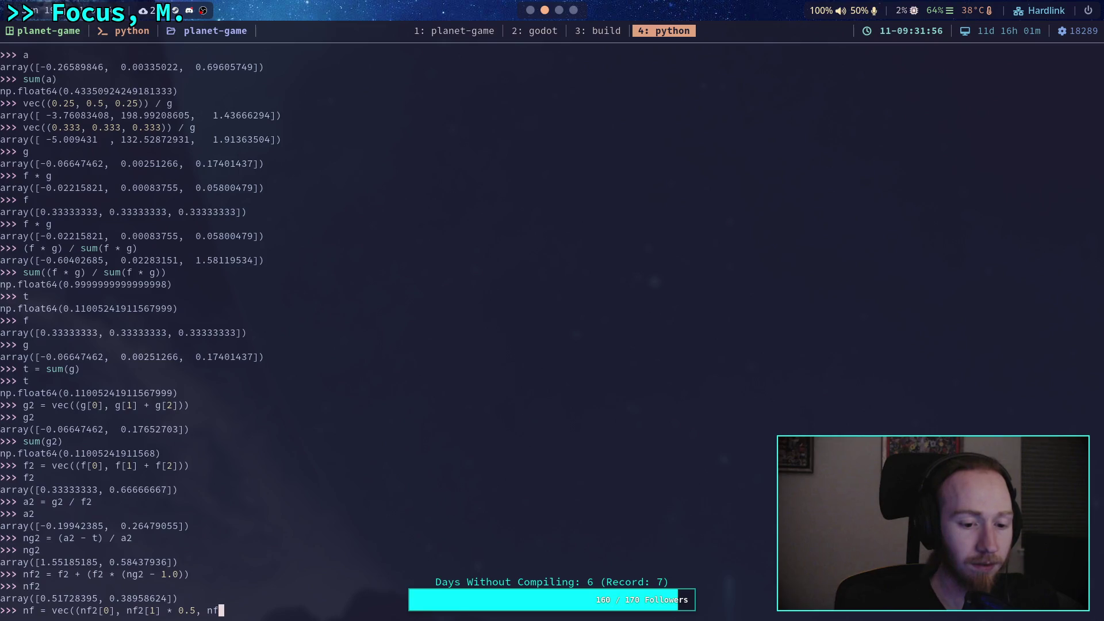
pyautogui.write('2[1] * 0.5')
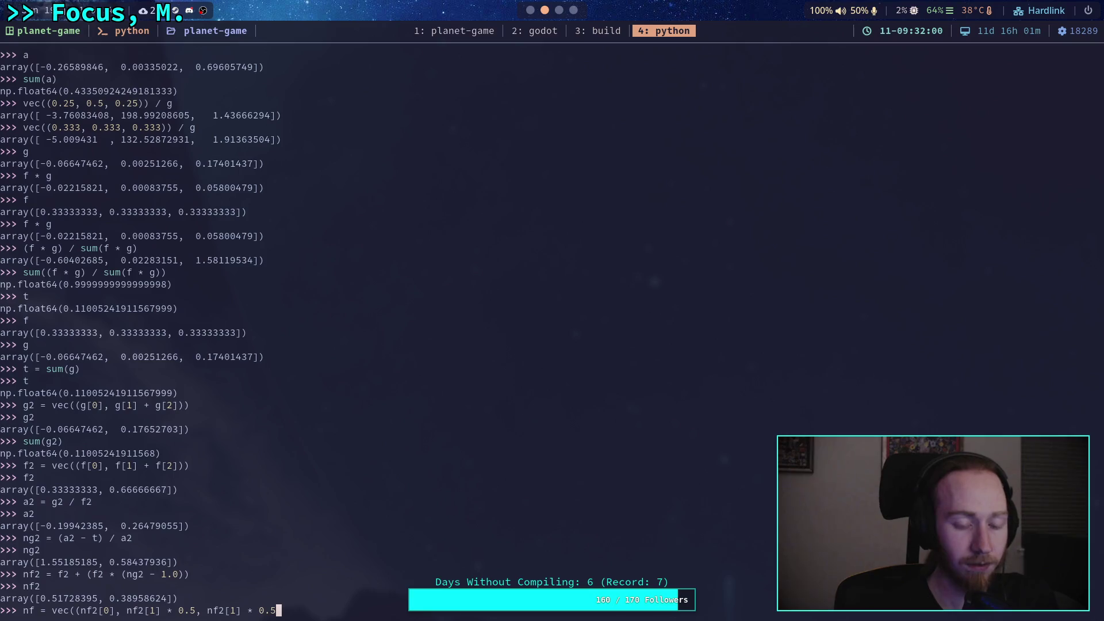
pyautogui.write('))')
pyautogui.press('Return')
pyautogui.write('nf')
pyautogui.press('Return')
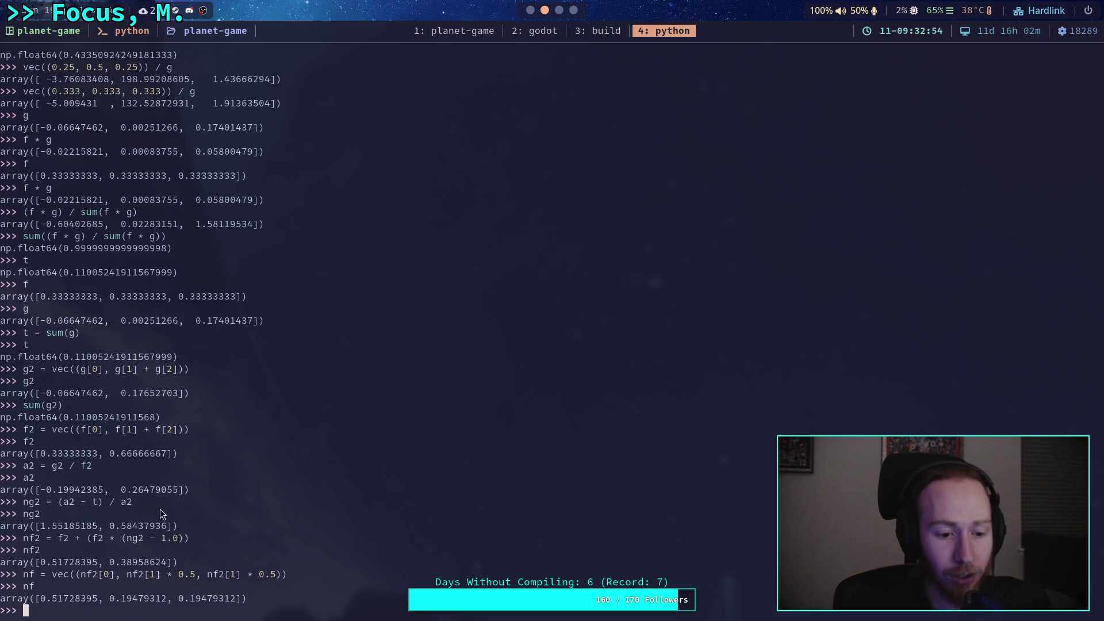
pyautogui.moveTo(40, 598); pyautogui.dragTo(240, 603)
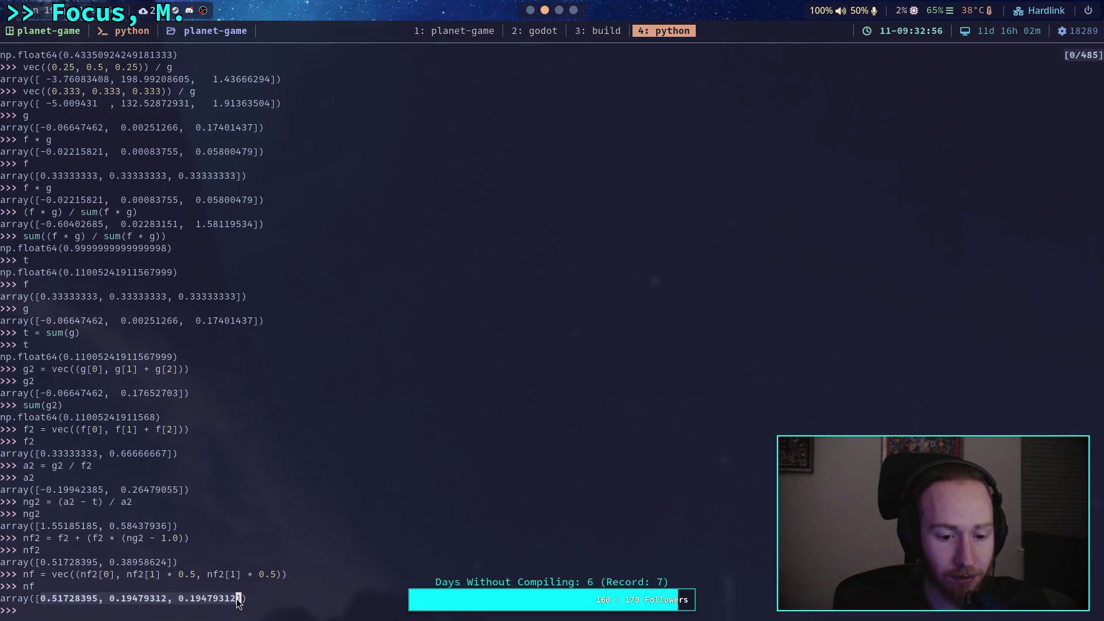
# Add forces = [0.51728395, 0.19479312, 0.19479312] below the #forces comment in balance_body_2d.gd.
pyautogui.press('super+2')
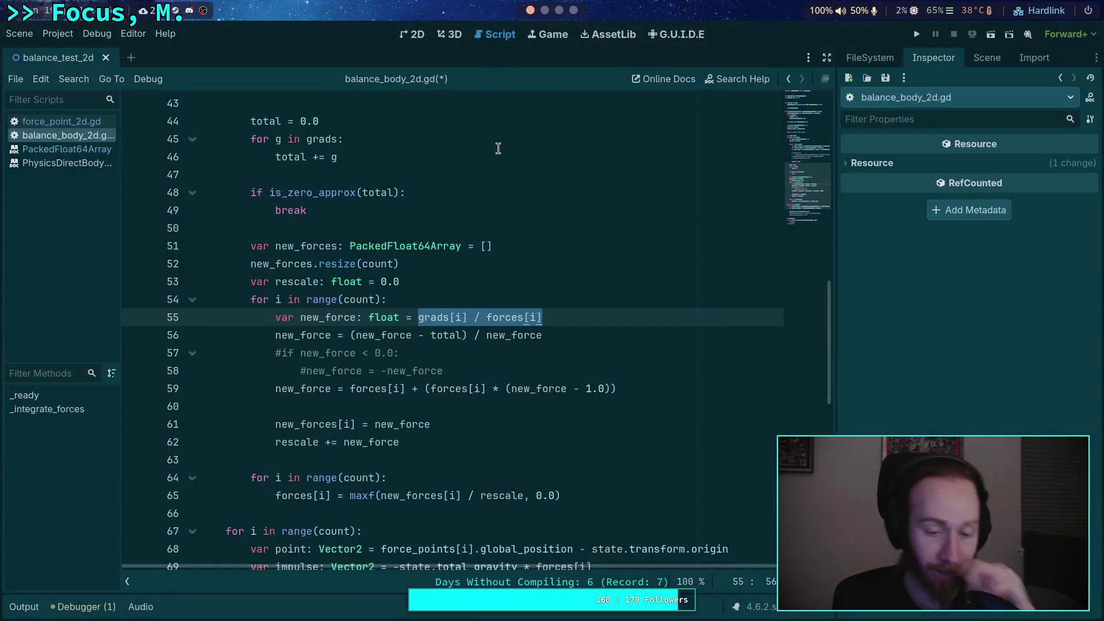
pyautogui.scroll(10, 479, 252)
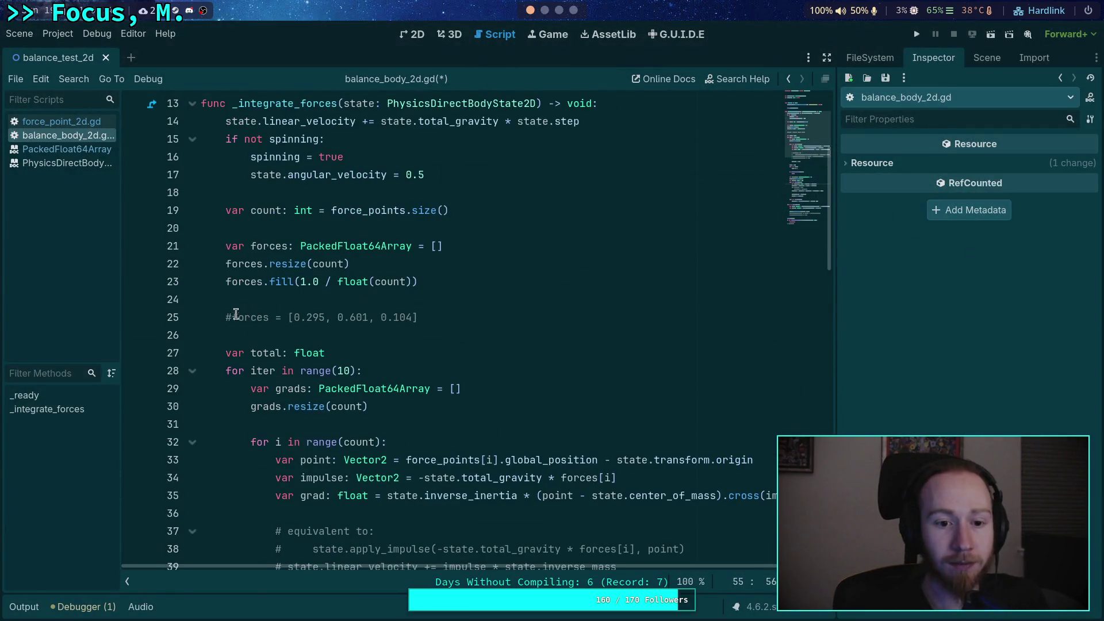
pyautogui.click(227, 317)
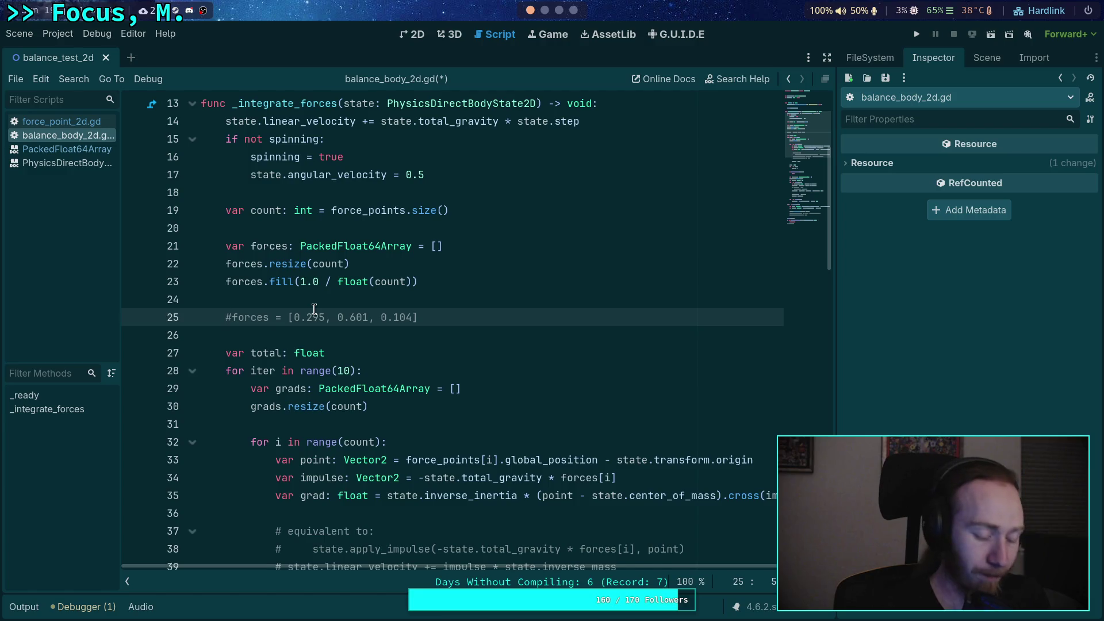
pyautogui.press('Return')
pyautogui.press('Up')
pyautogui.press('BackSpace')
pyautogui.press('Down')
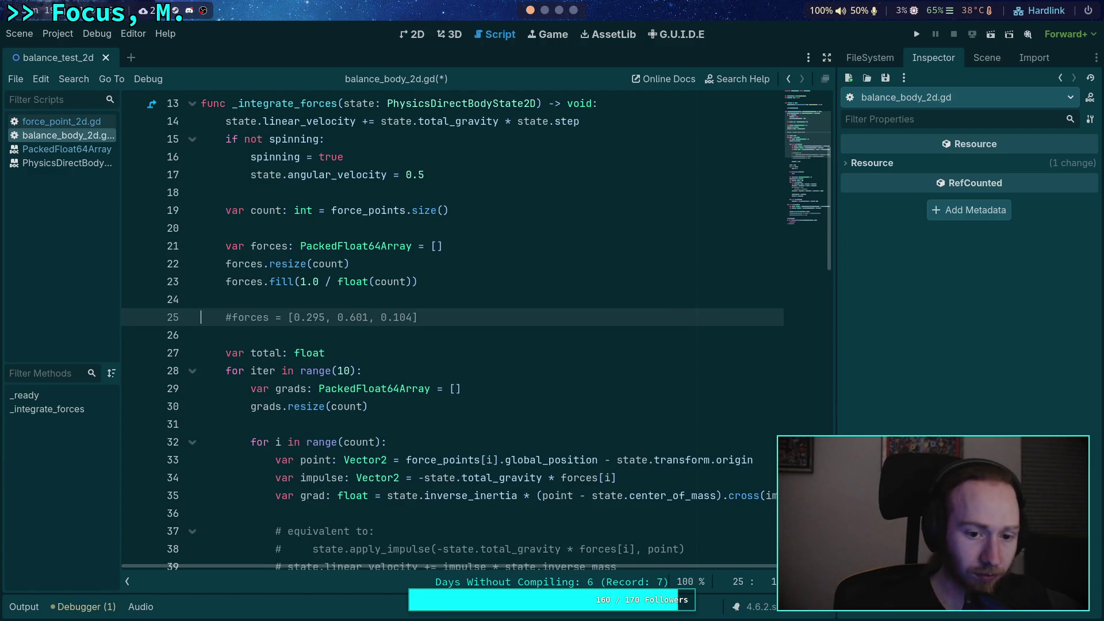
pyautogui.press('End')
pyautogui.press('Return')
pyautogui.write('forces = ')
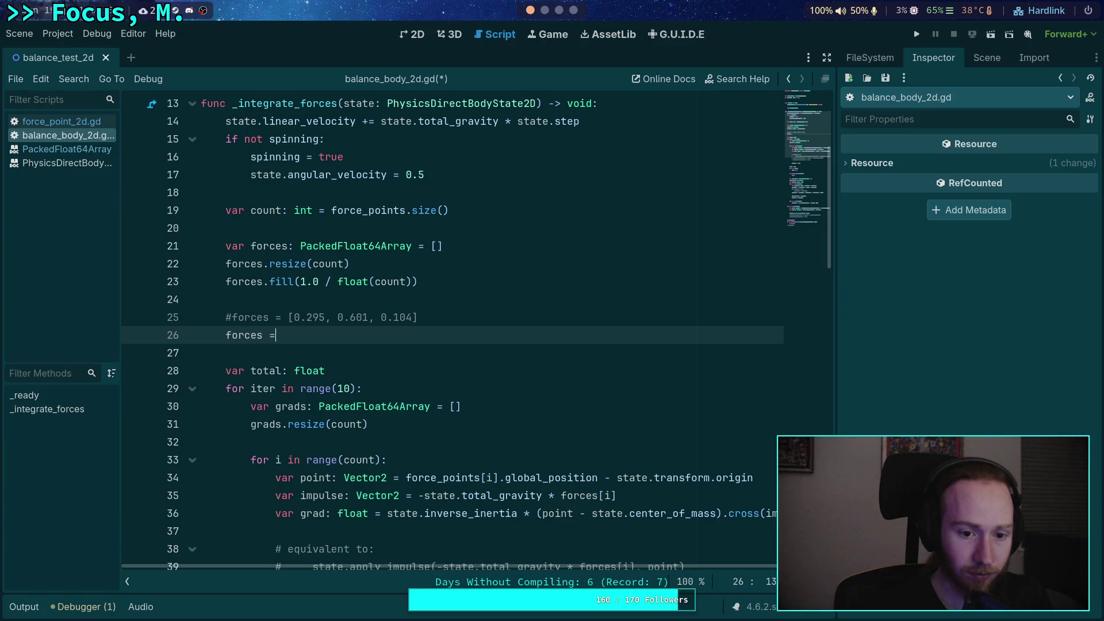
pyautogui.write('[0.51728395, 0.19479312, 0.19479312')
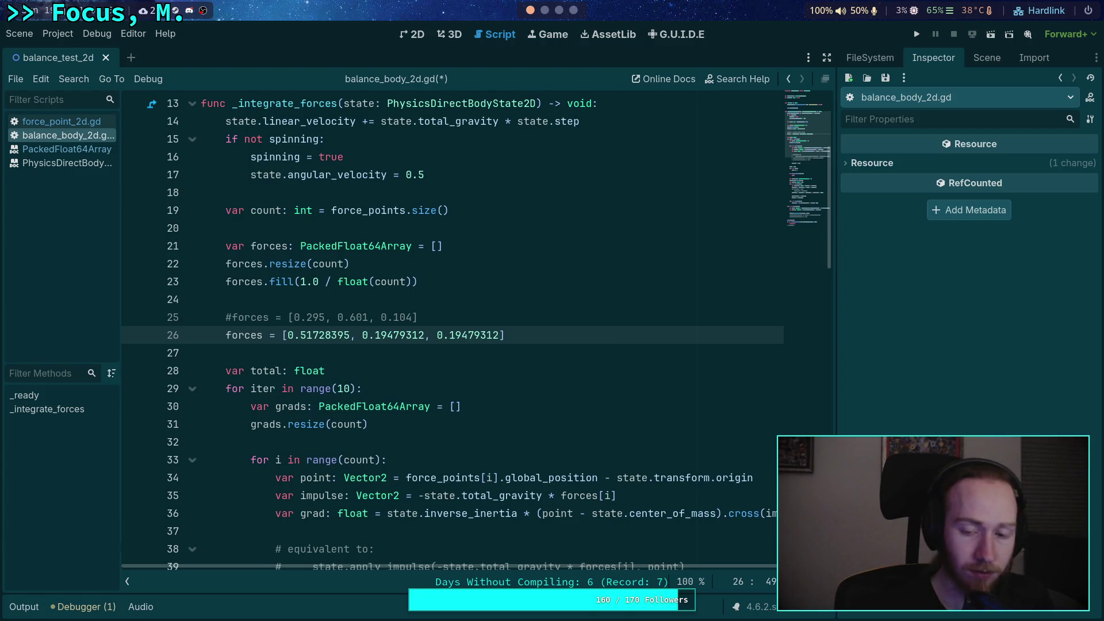
# Switch to the 2D workspace showing the balance_test_2d scene.
pyautogui.scroll(-4, 452, 333)
pyautogui.scroll(4, 452, 333)
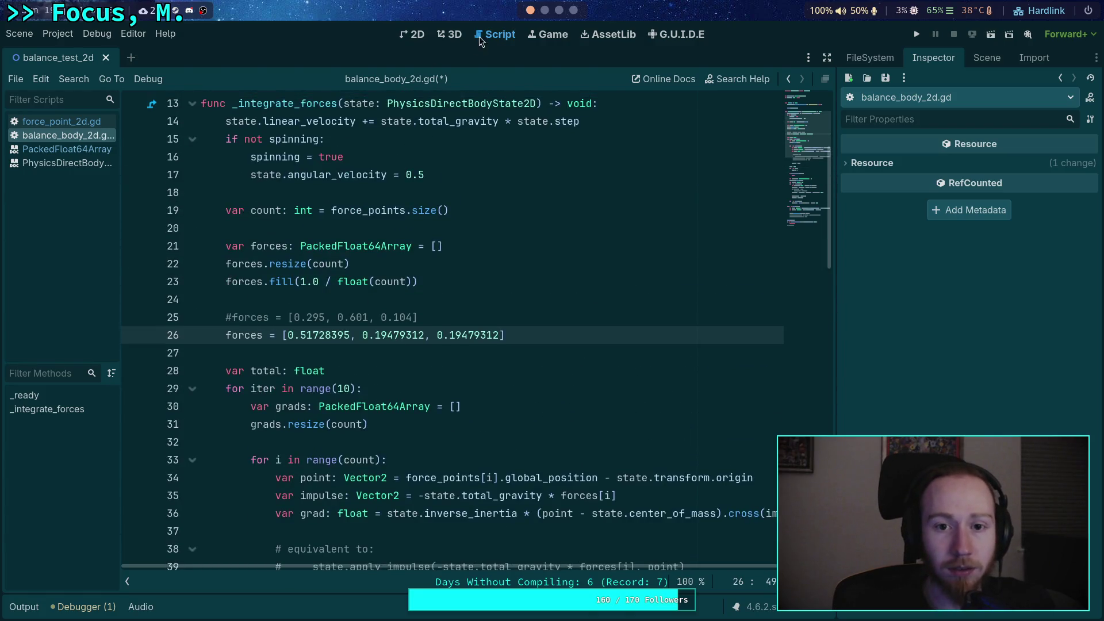
pyautogui.click(454, 34)
pyautogui.click(419, 34)
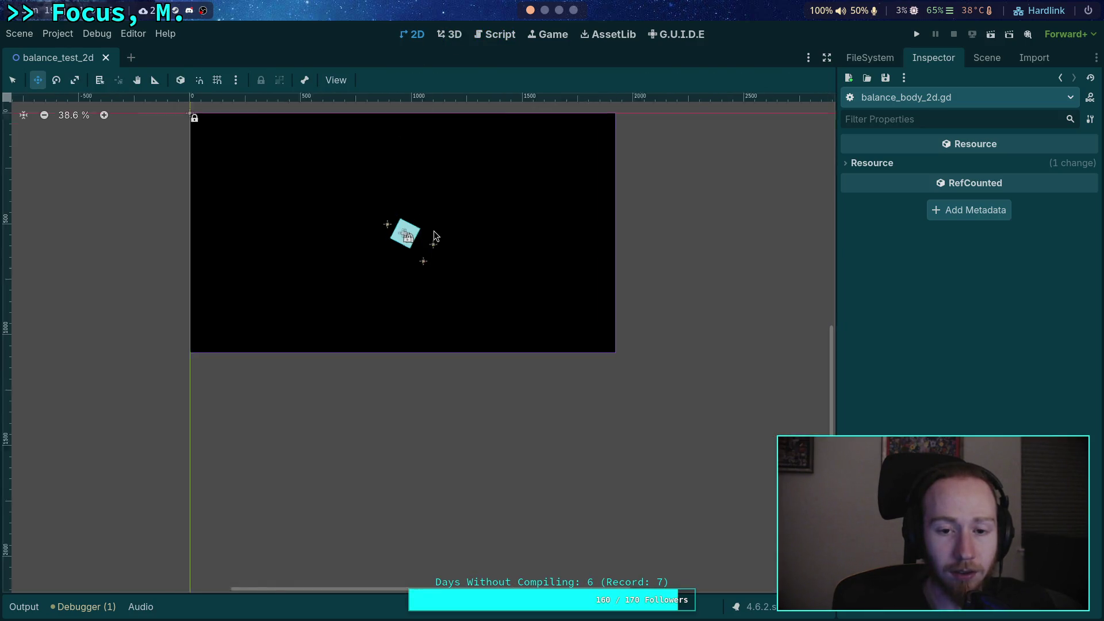
# Rotate the RigidBody2D box by about 48 degrees.
pyautogui.scroll(8, 435, 236)
pyautogui.rightClick(438, 233)
pyautogui.moveTo(399, 207); pyautogui.dragTo(437, 279)
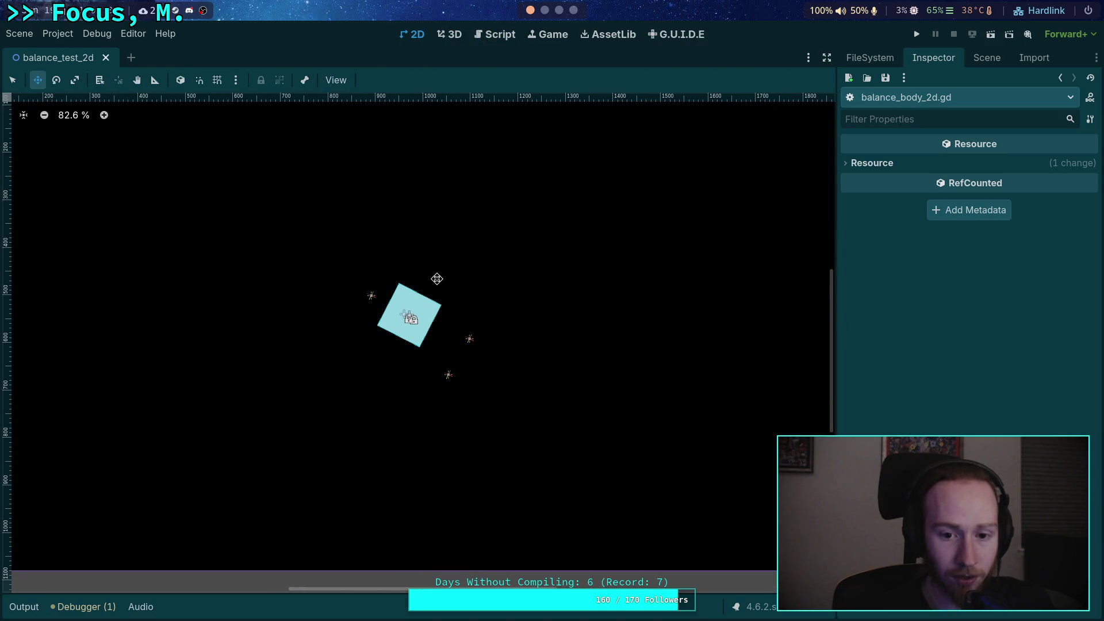
pyautogui.click(987, 57)
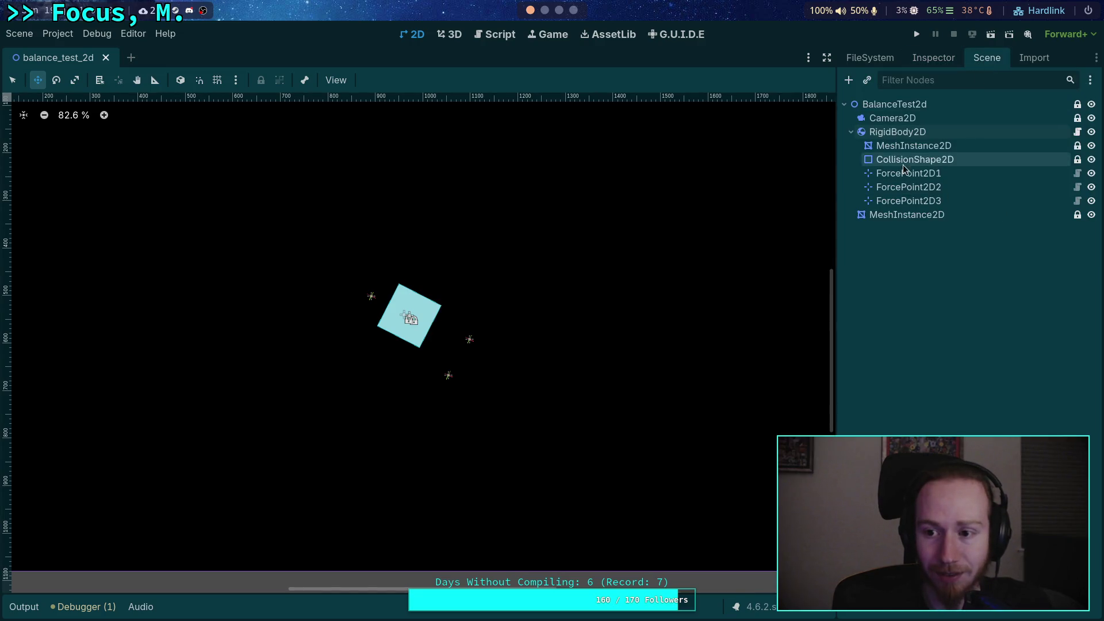
pyautogui.click(897, 132)
pyautogui.press('e')
pyautogui.moveTo(439, 246)
pyautogui.mouseDown()
pyautogui.moveTo(496, 288)
pyautogui.moveTo(547, 370)
pyautogui.moveTo(545, 315)
pyautogui.moveTo(531, 312)
pyautogui.mouseUp()
# Move ForcePoint2D1 about 16 px right and save the balance_test_2d scene.
pyautogui.scroll(4, 486, 323)
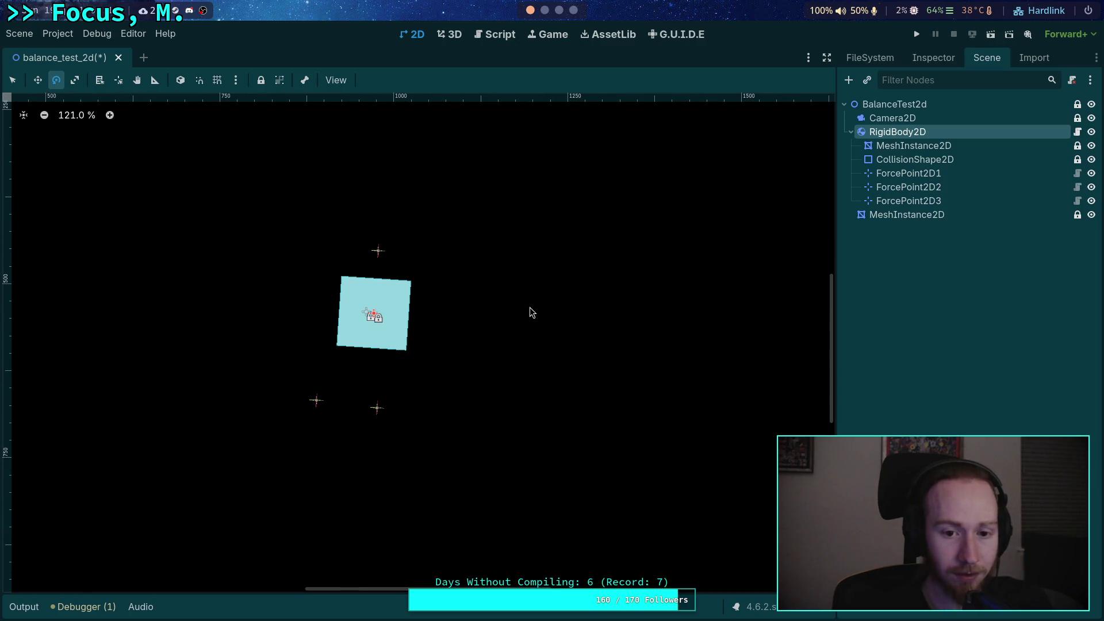
pyautogui.click(905, 173)
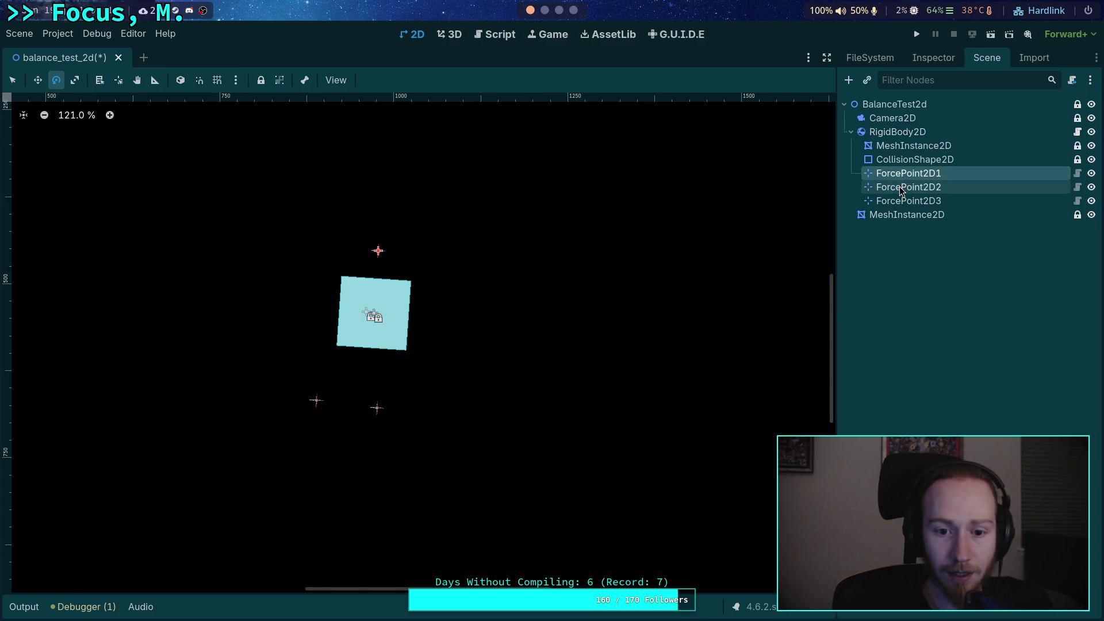
pyautogui.press('w')
pyautogui.moveTo(399, 254); pyautogui.dragTo(409, 257)
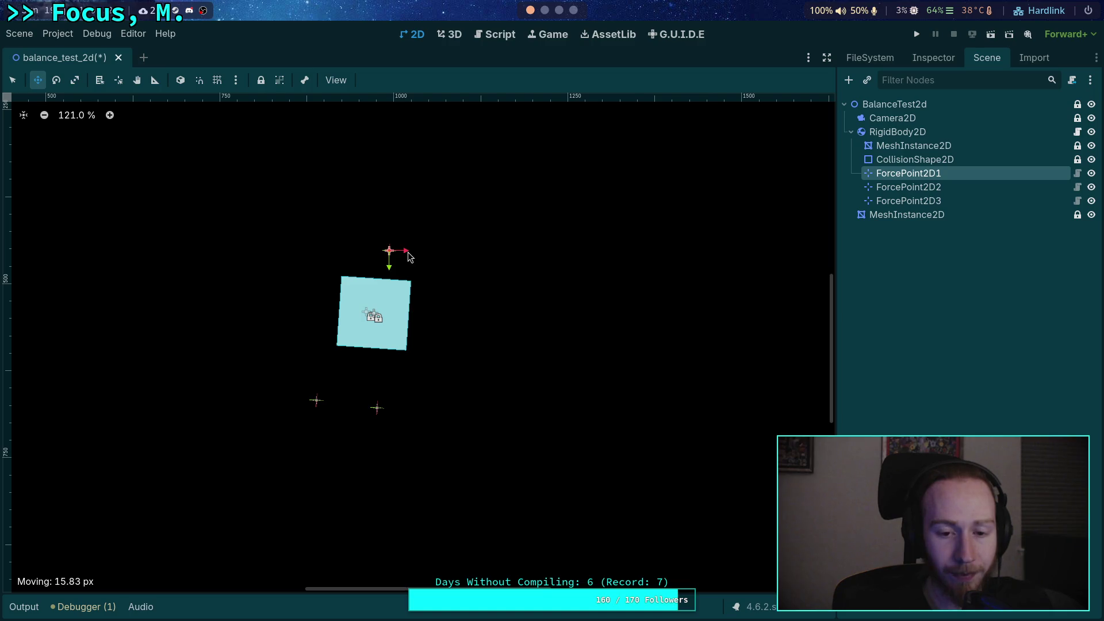
pyautogui.moveTo(409, 255); pyautogui.dragTo(407, 253)
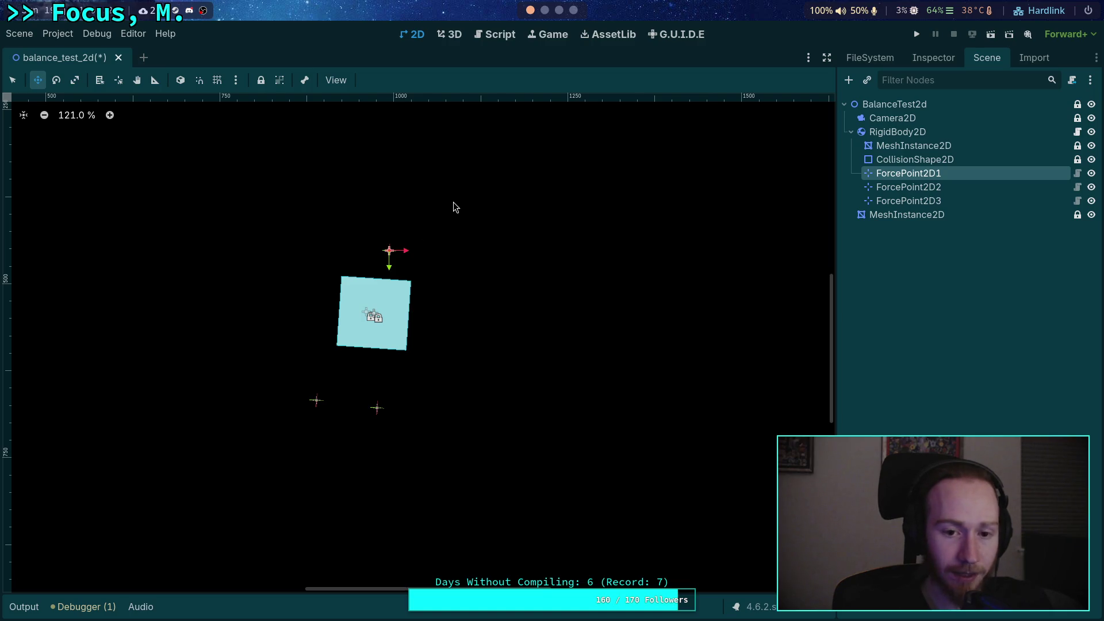
pyautogui.hotkey('ctrl', 's')
pyautogui.click(493, 36)
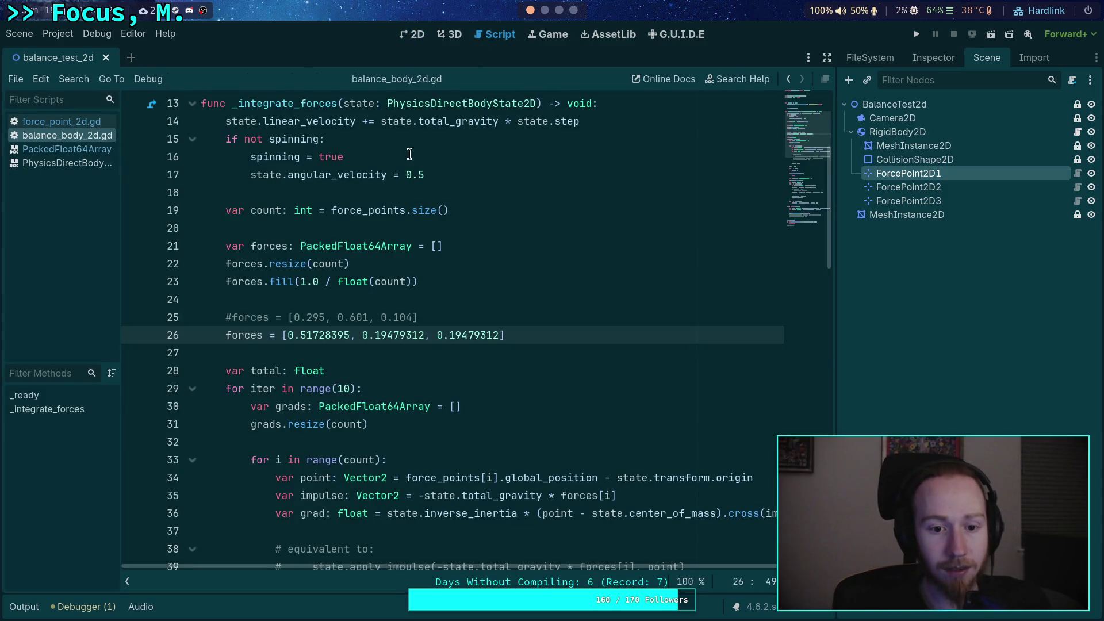
# Comment out the hard-coded forces on line 26 and go to the end of the gradient sum loop.
pyautogui.click(226, 335)
pyautogui.write('#')
pyautogui.click(387, 371)
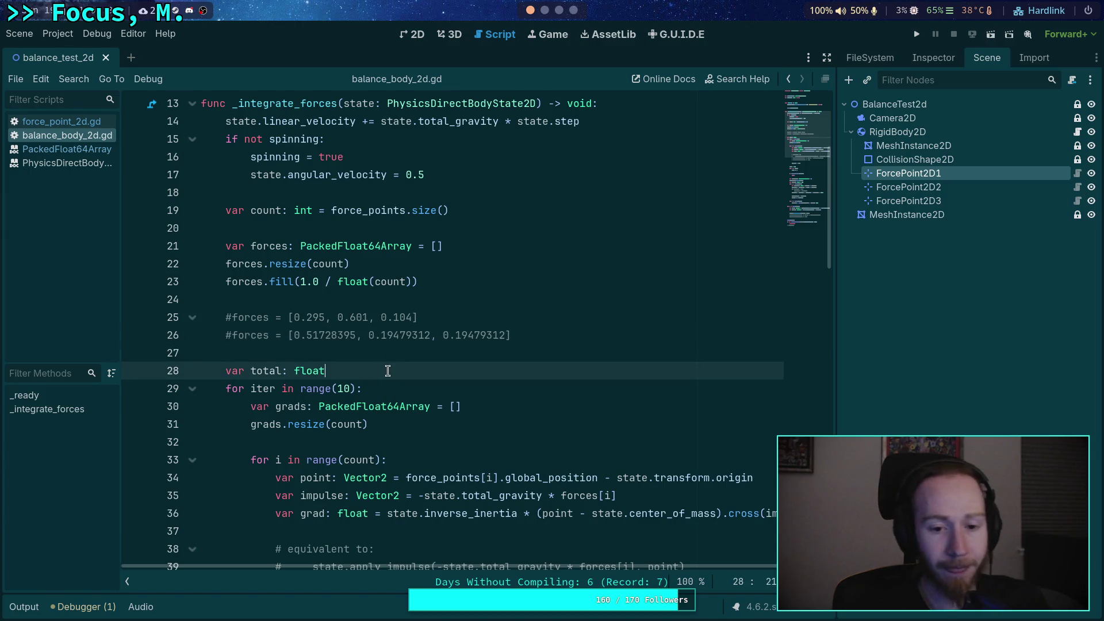
pyautogui.scroll(-10, 464, 324)
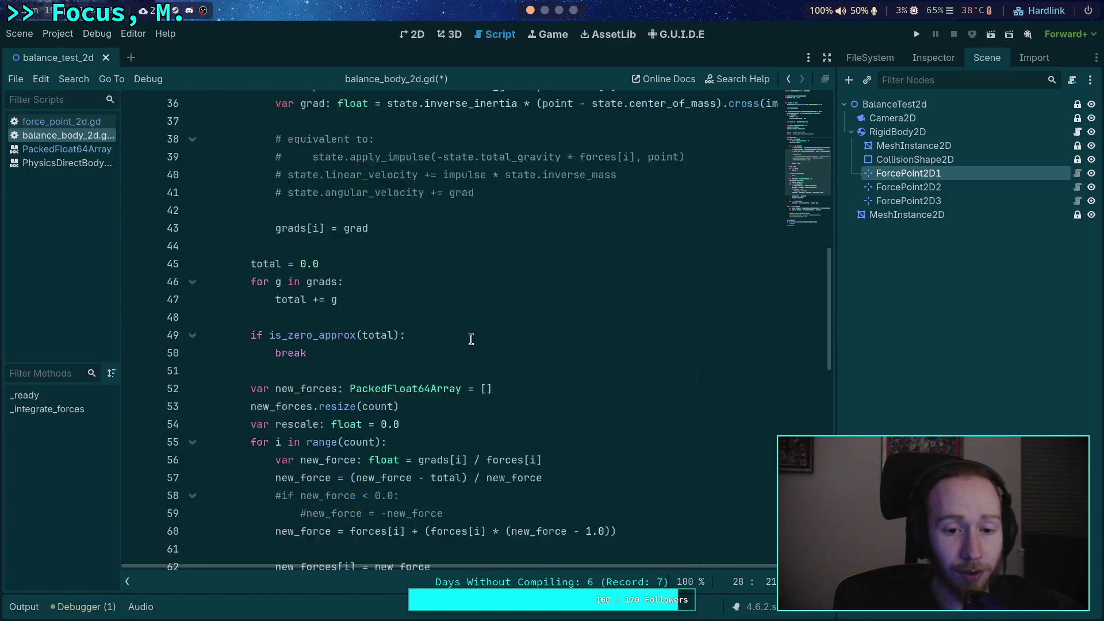
pyautogui.scroll(4, 426, 330)
pyautogui.scroll(2, 427, 331)
pyautogui.scroll(-3, 426, 333)
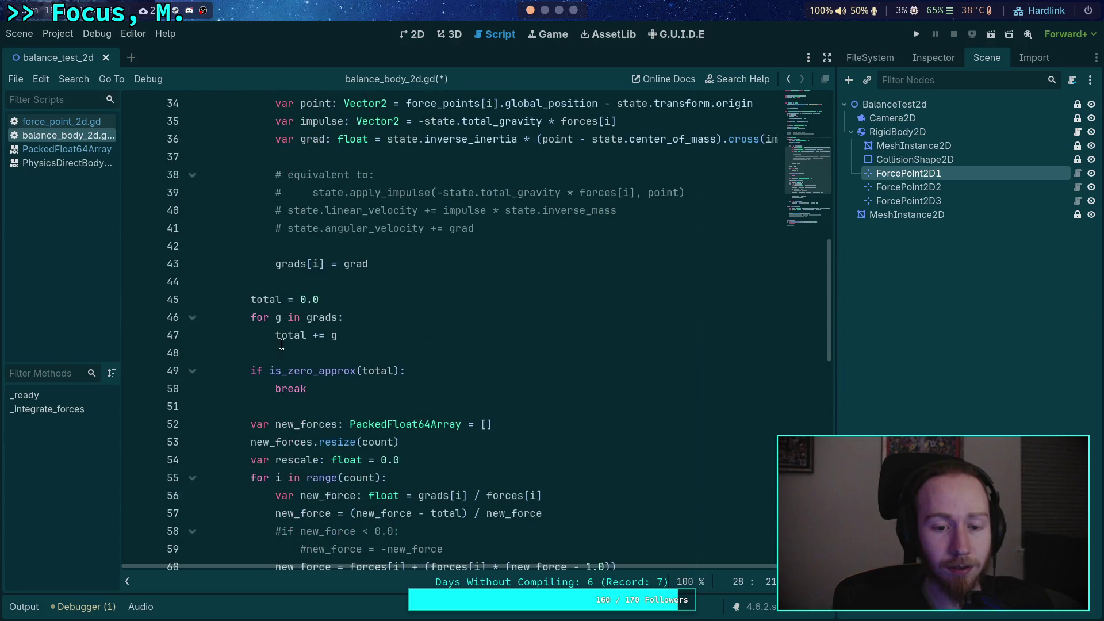
pyautogui.scroll(-2, 397, 336)
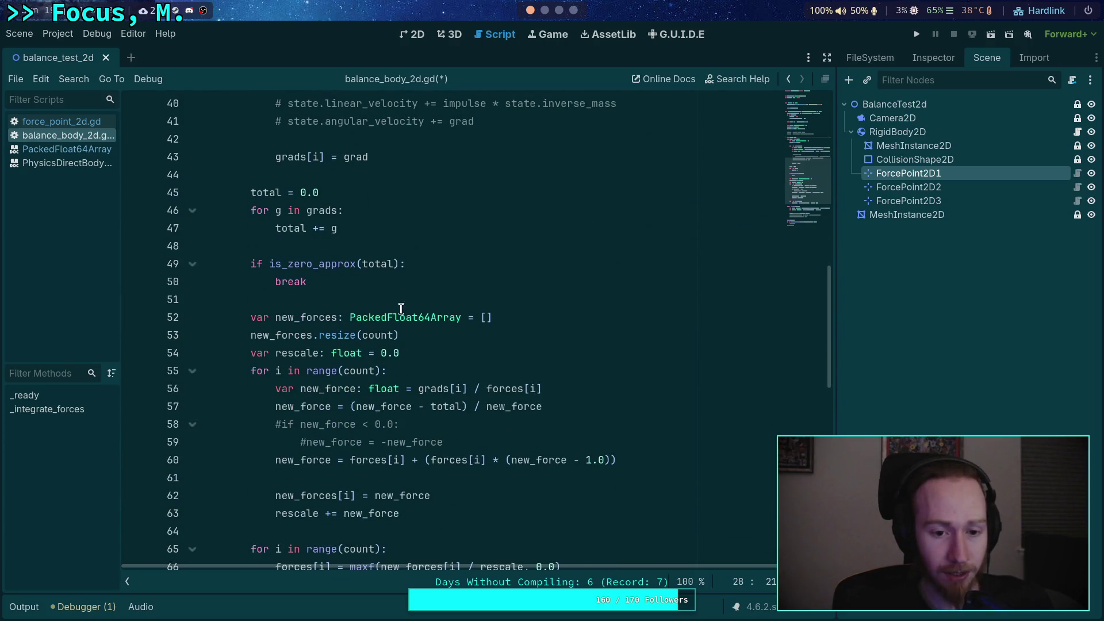
pyautogui.scroll(3, 403, 315)
pyautogui.click(388, 395)
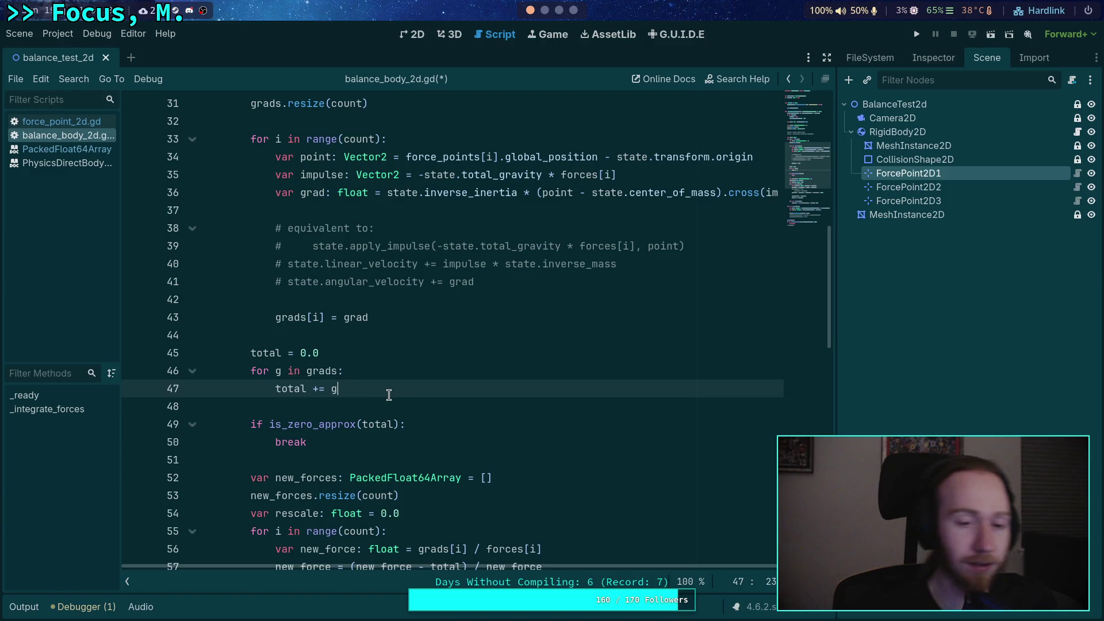
# Add print(grads) and a breakpoint after the sum loop, then save the script.
pyautogui.press('Return')
pyautogui.press('Return')
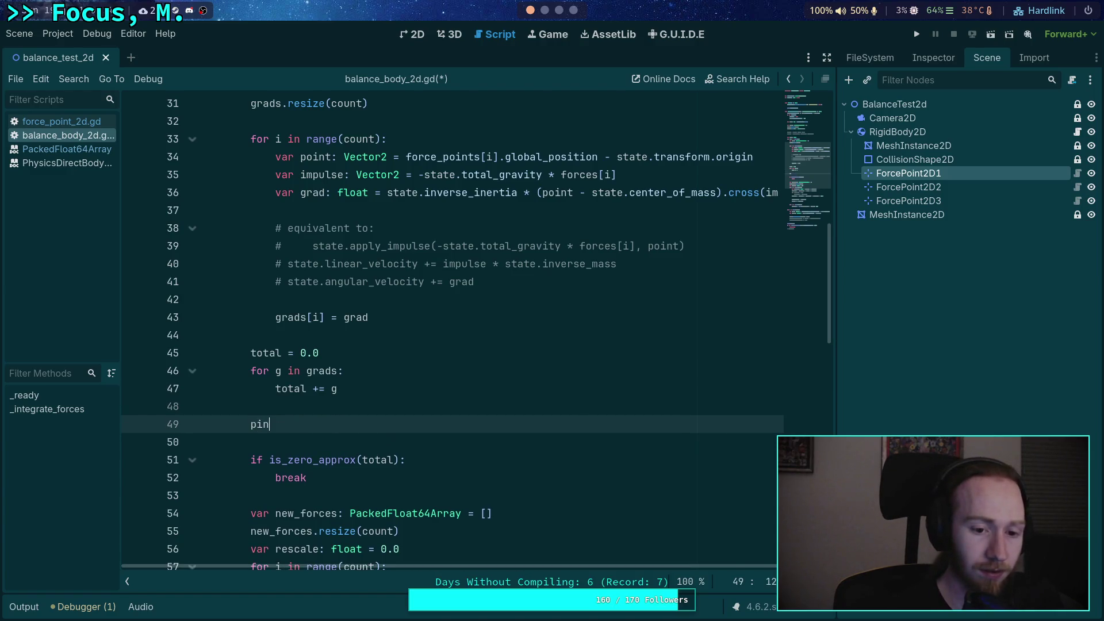
pyautogui.press('BackSpace')
pyautogui.press('BackSpace')
pyautogui.write('rint(')
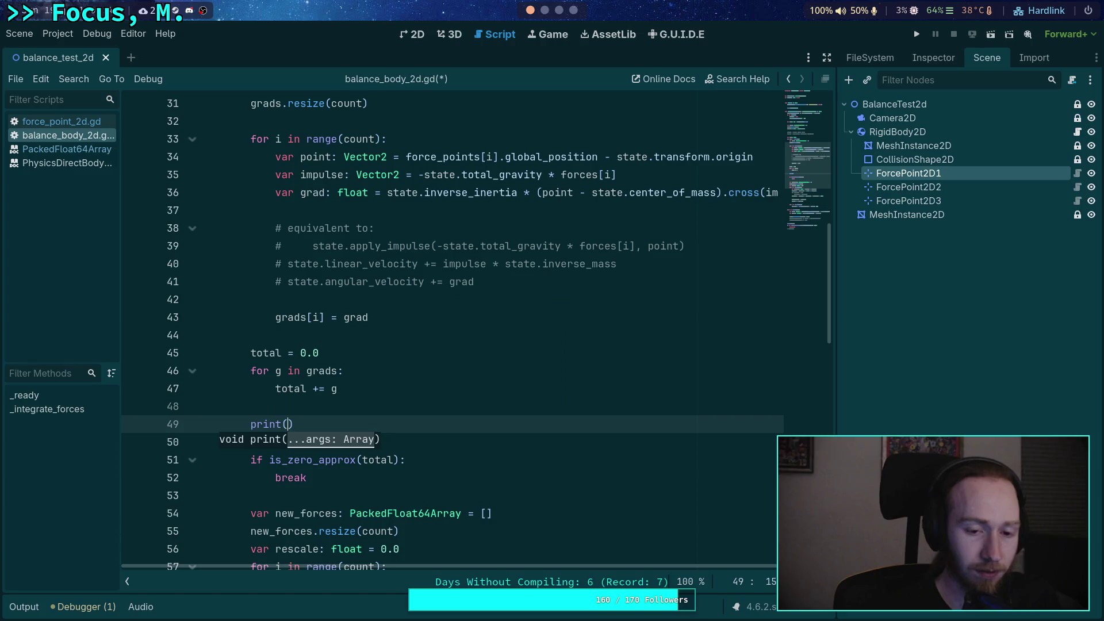
pyautogui.write('grads)')
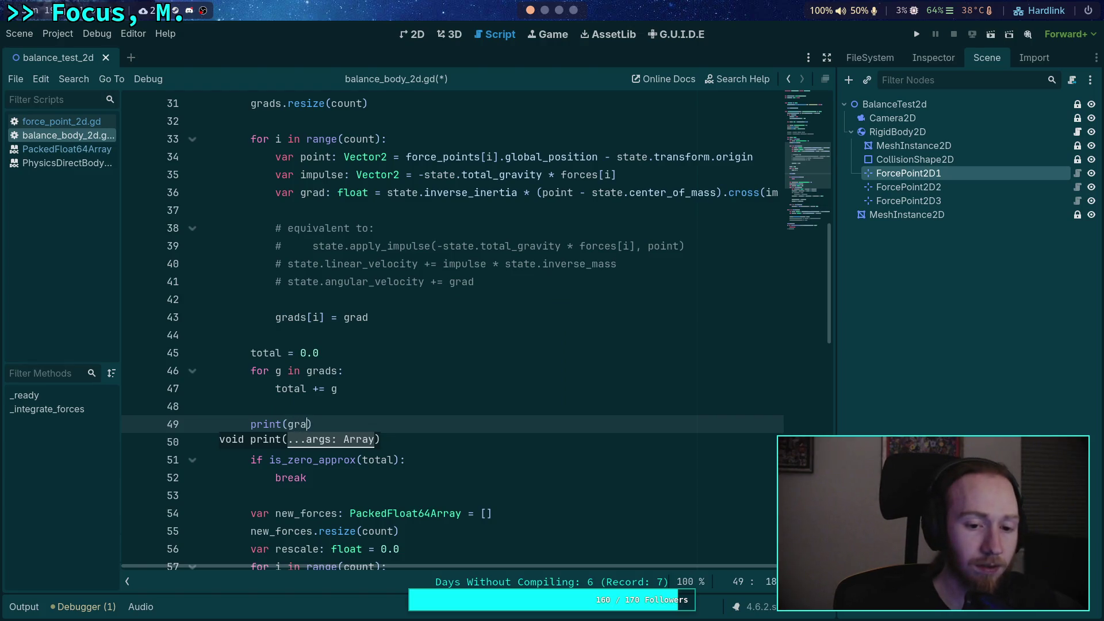
pyautogui.press('Return')
pyautogui.write('breakpoint')
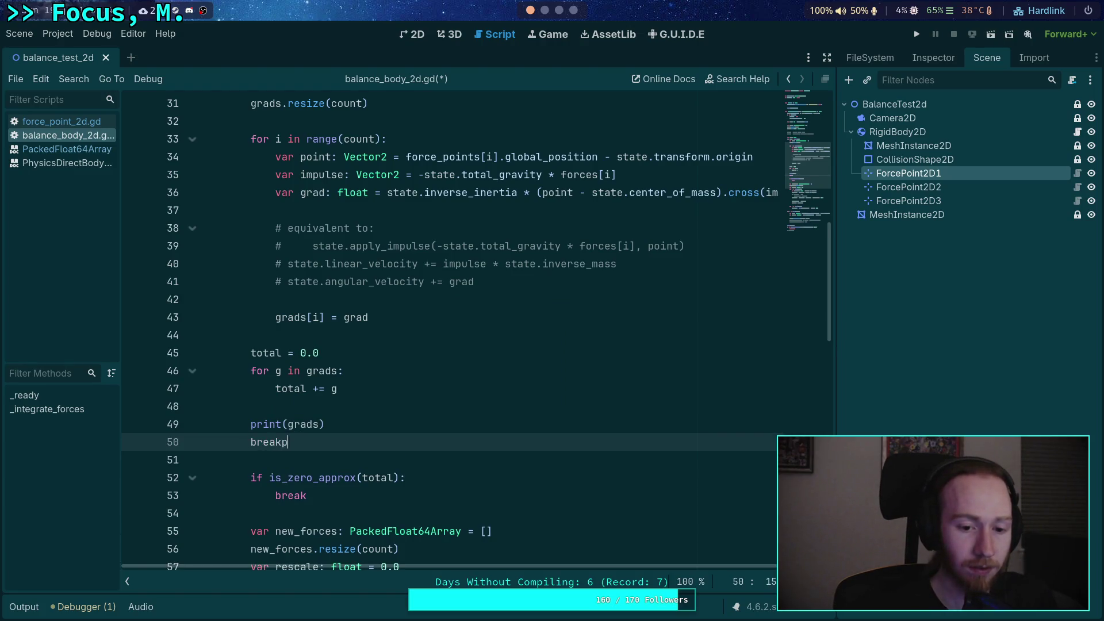
pyautogui.hotkey('ctrl', 's')
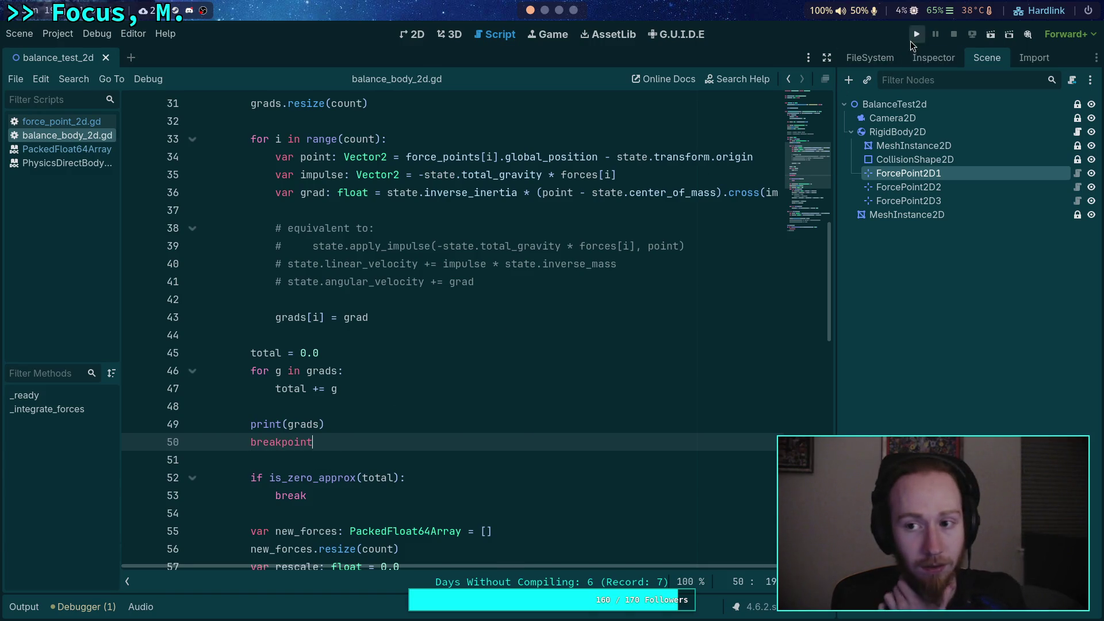
# Run and stop the project, then view the printed gradients in the Output log.
pyautogui.click(916, 36)
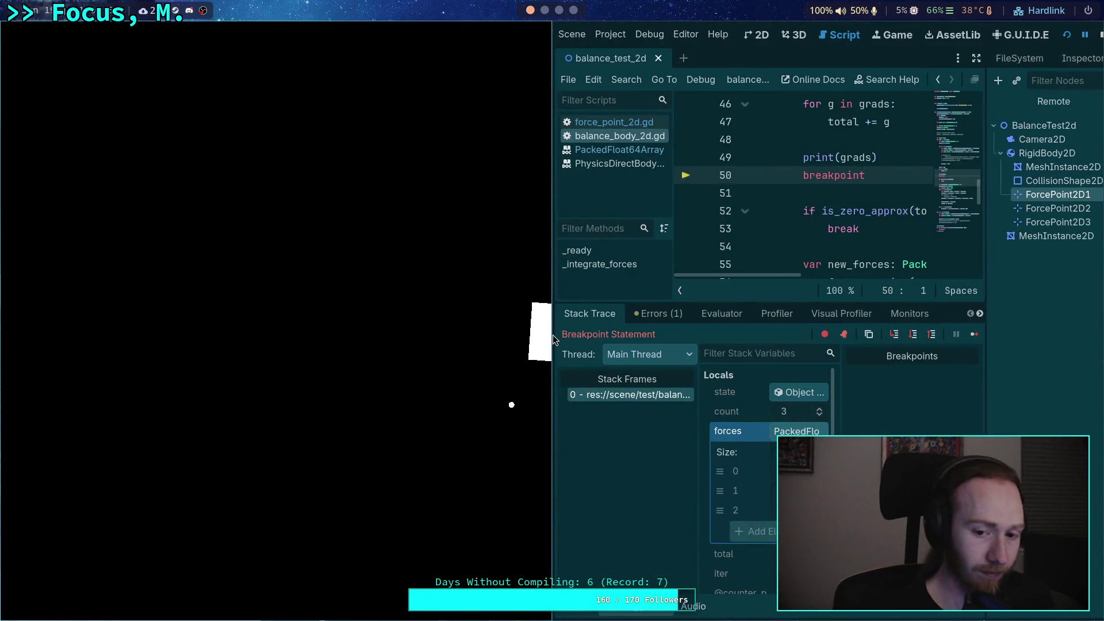
pyautogui.click(1100, 35)
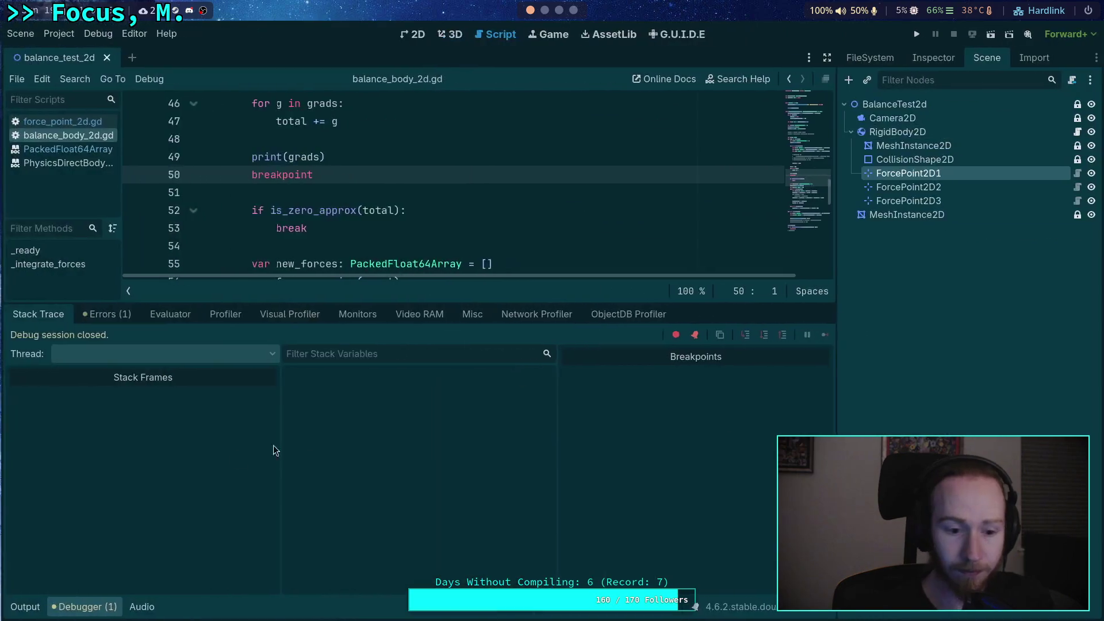
pyautogui.click(25, 607)
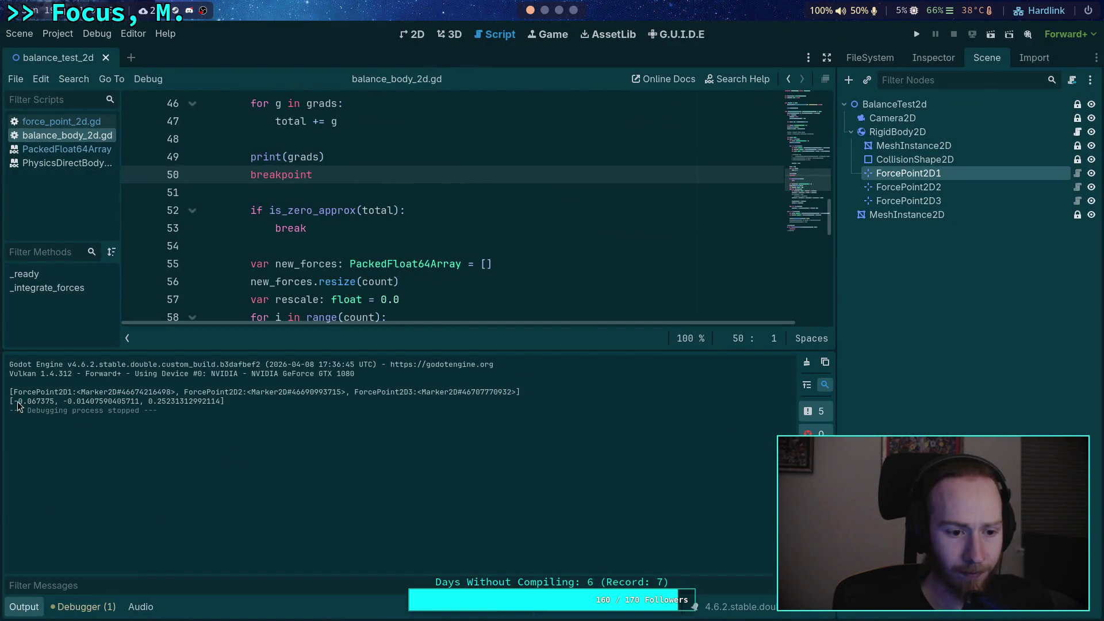
pyautogui.moveTo(15, 403); pyautogui.dragTo(173, 401)
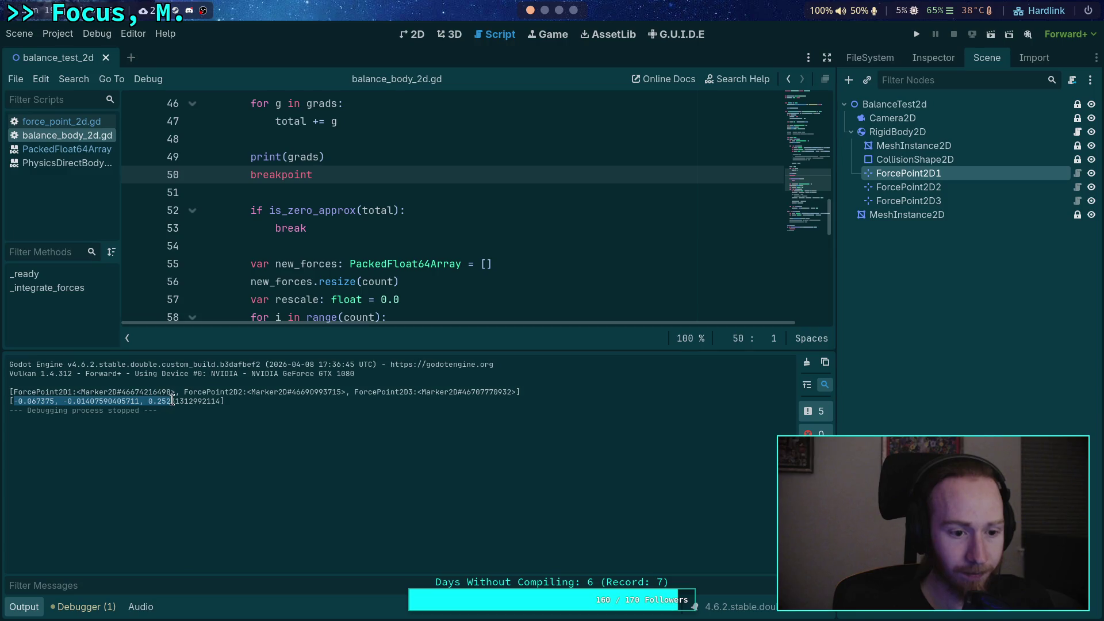
pyautogui.click(451, 34)
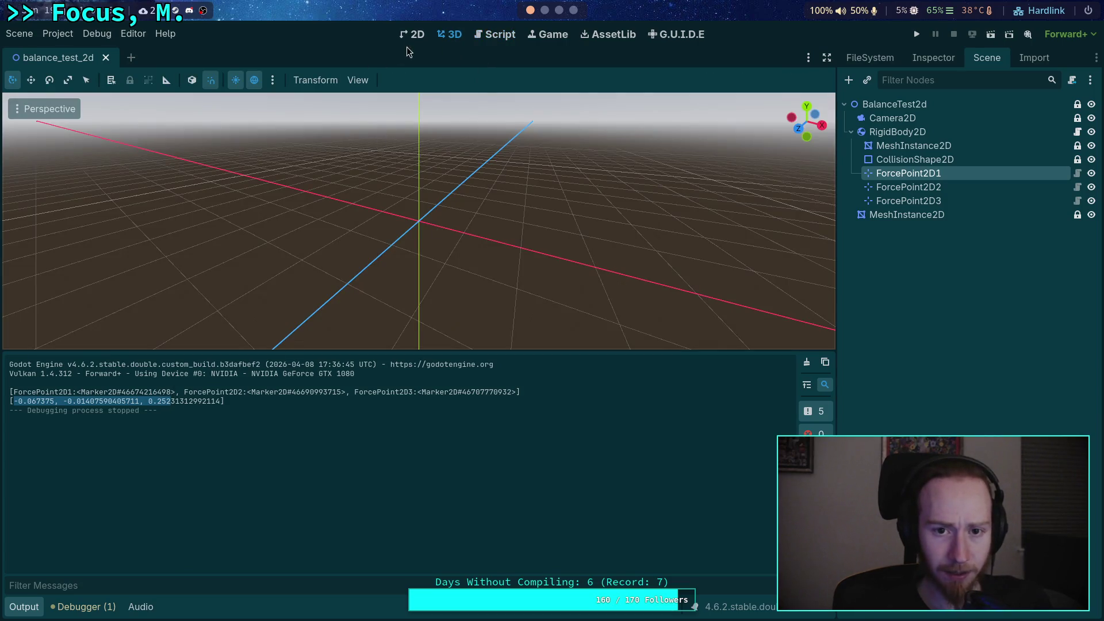
pyautogui.click(412, 35)
pyautogui.rightClick(409, 274)
pyautogui.click(475, 242)
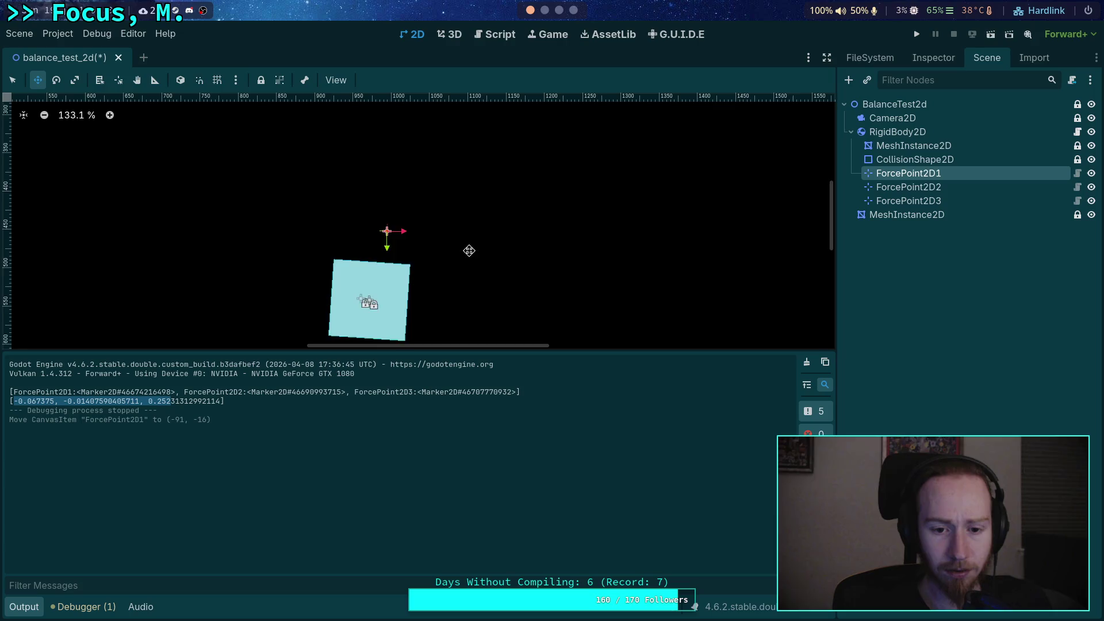
pyautogui.scroll(-3, 469, 246)
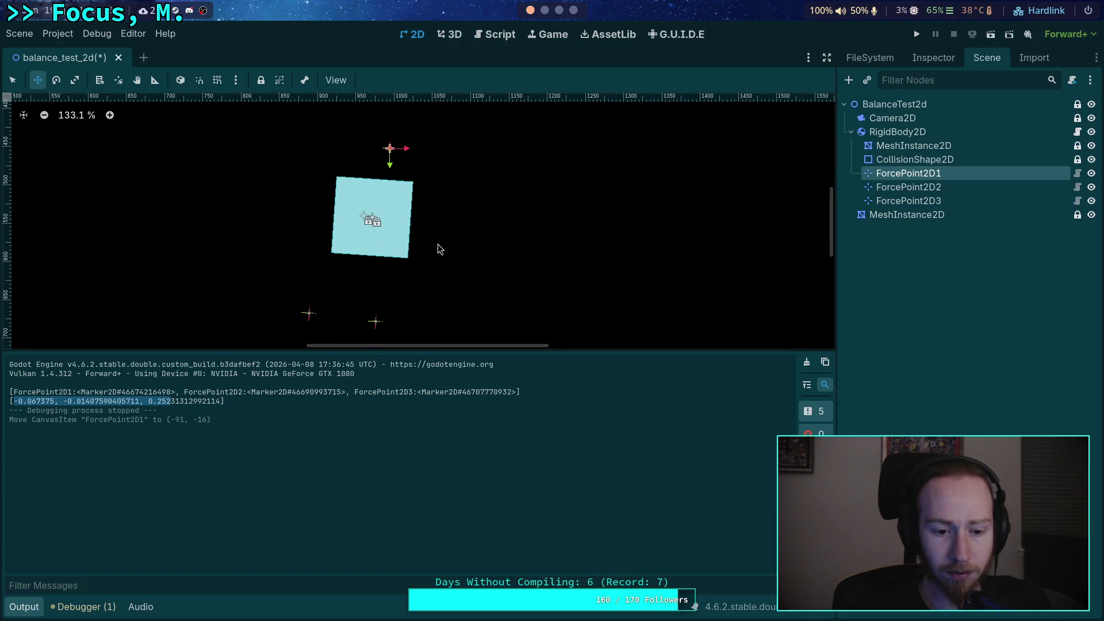
# Copy the gradient values [-0.067375, -0.01407590408571, 0.25231312992114] from the log.
pyautogui.click(246, 412)
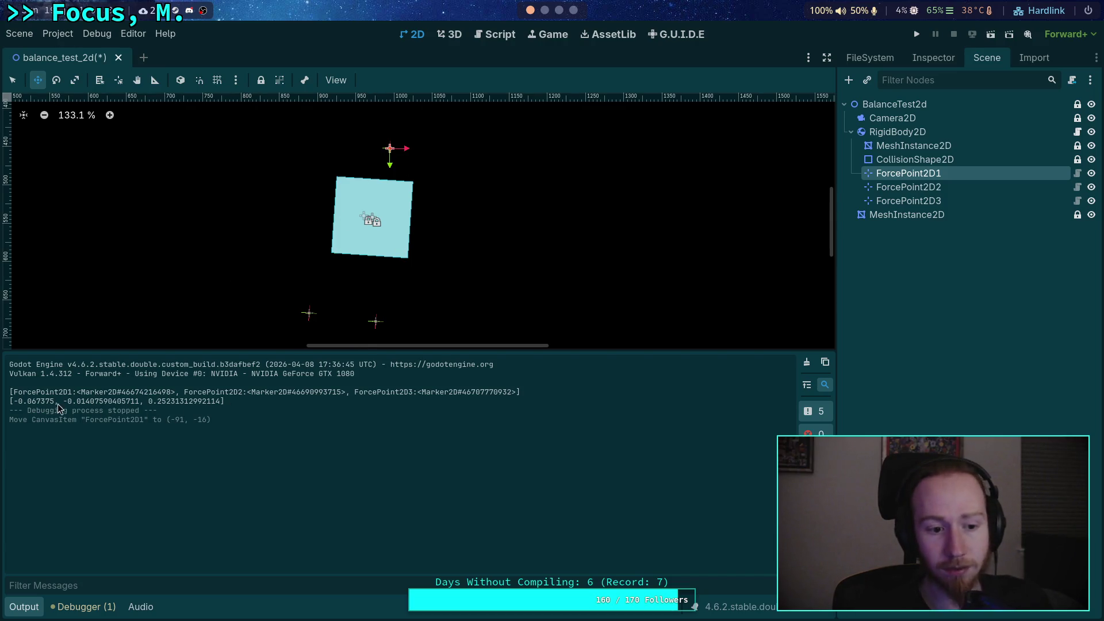
pyautogui.moveTo(11, 402)
pyautogui.mouseDown()
pyautogui.moveTo(226, 402)
pyautogui.moveTo(11, 404)
pyautogui.mouseUp()
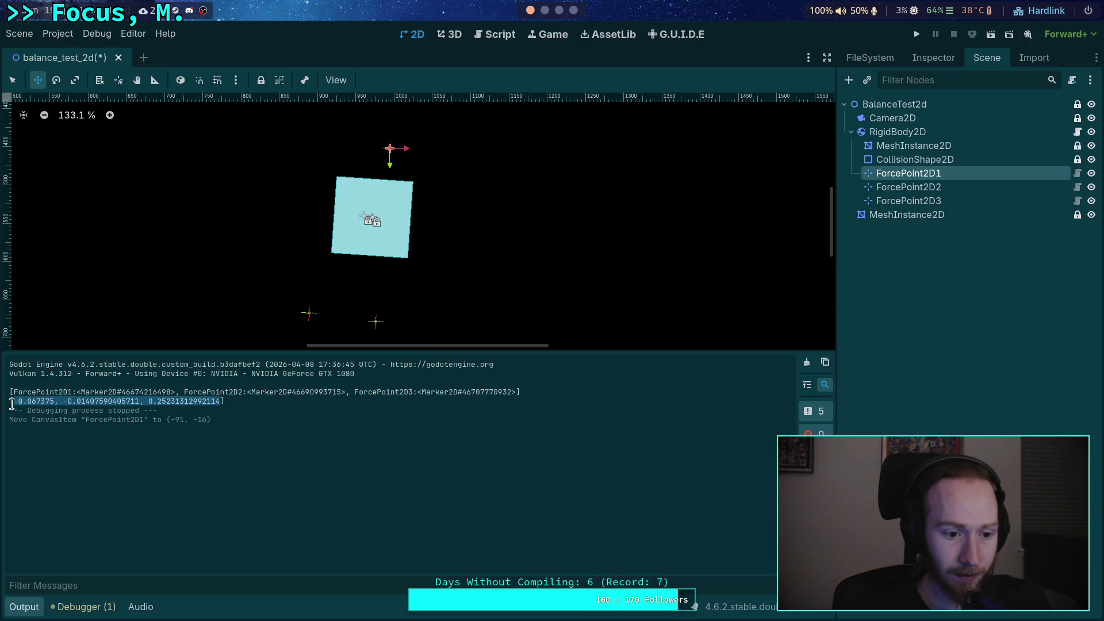
pyautogui.rightClick(16, 409)
pyautogui.click(34, 411)
pyautogui.press('super+3')
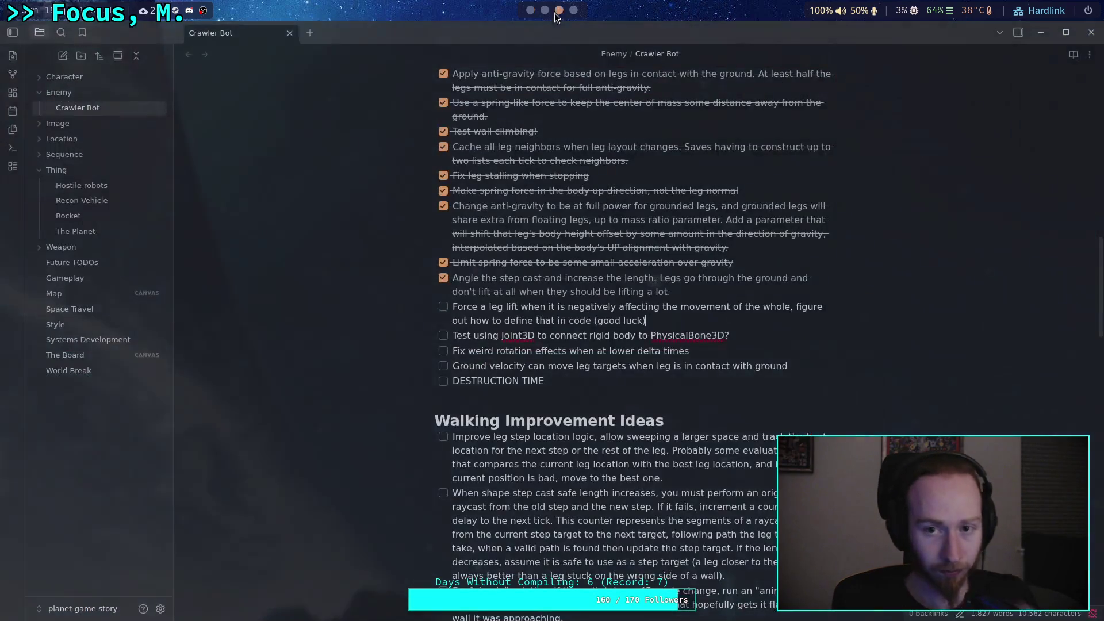
# Print the current f and store the pasted Godot gradients as g.
pyautogui.press('super+2')
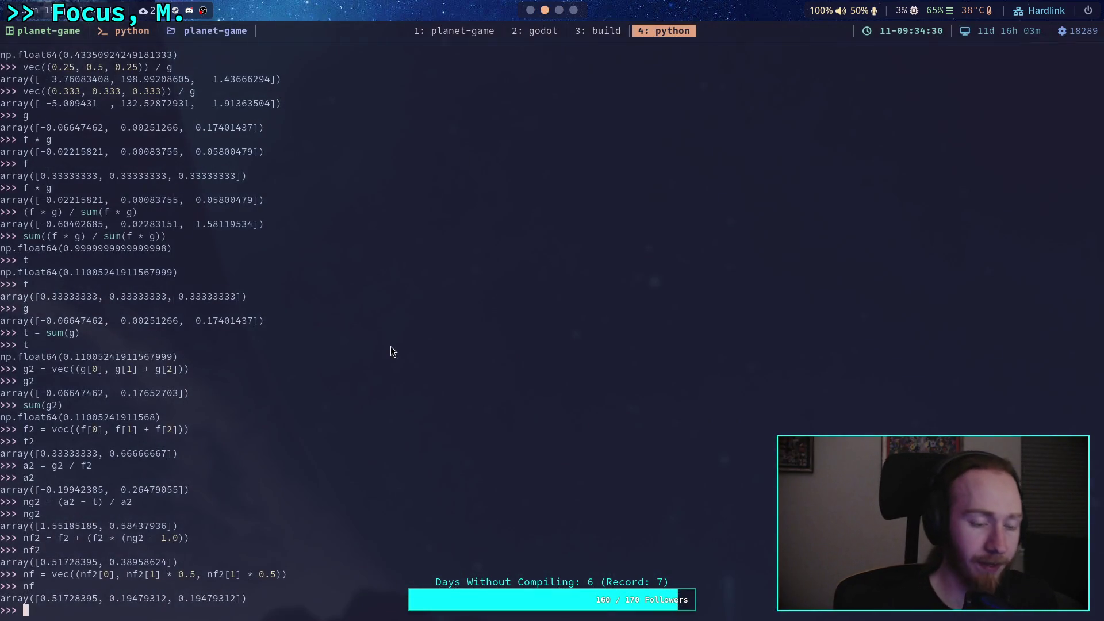
pyautogui.write('f ')
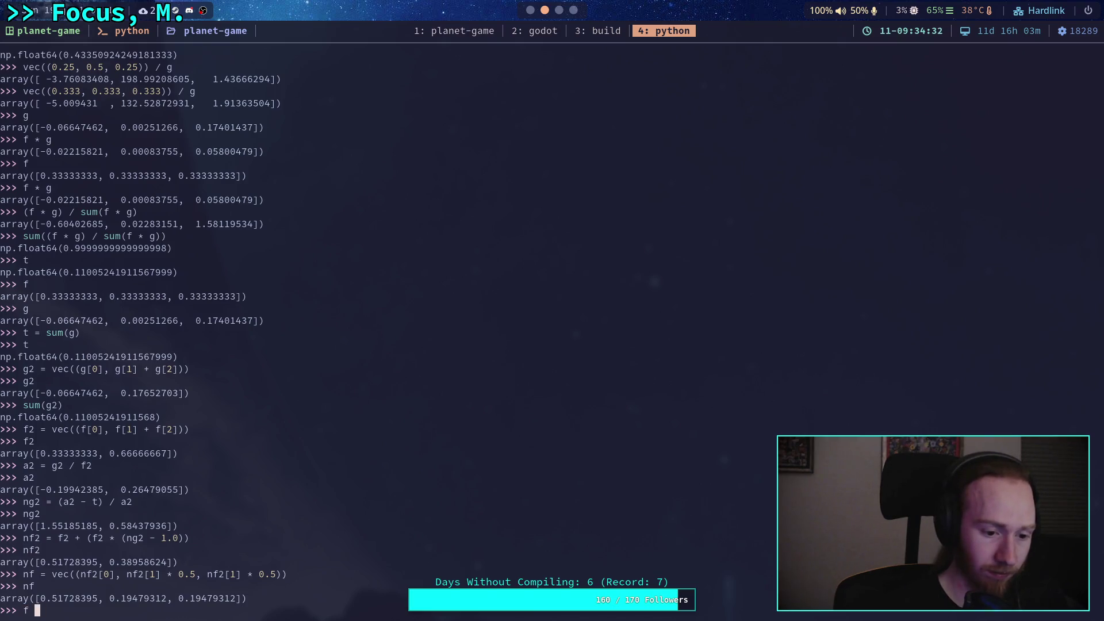
pyautogui.write('= vec(')
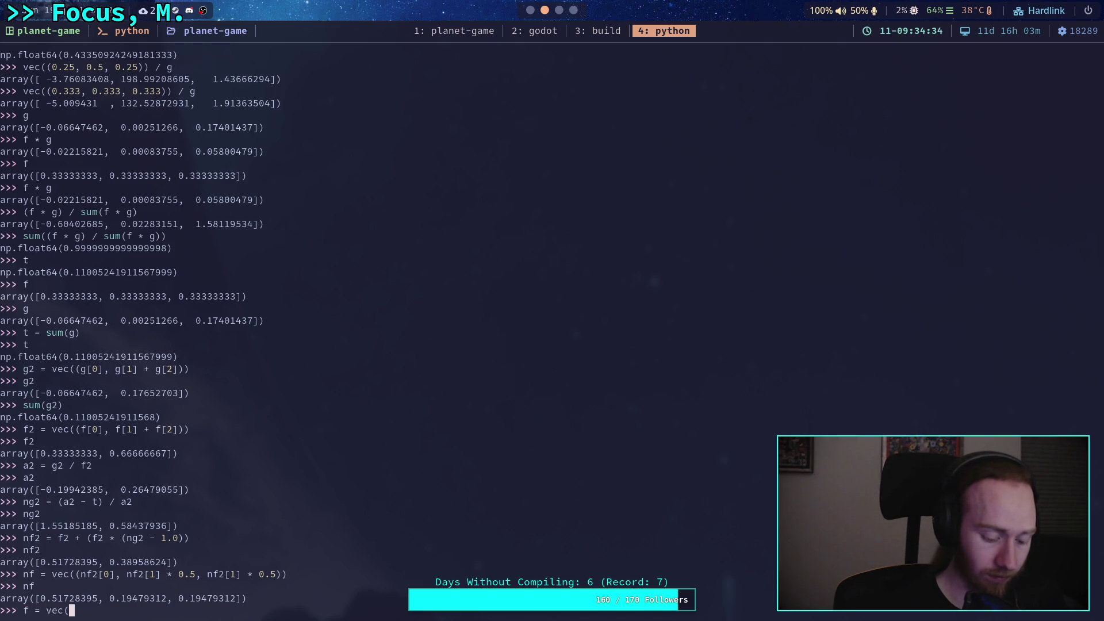
pyautogui.write('(')
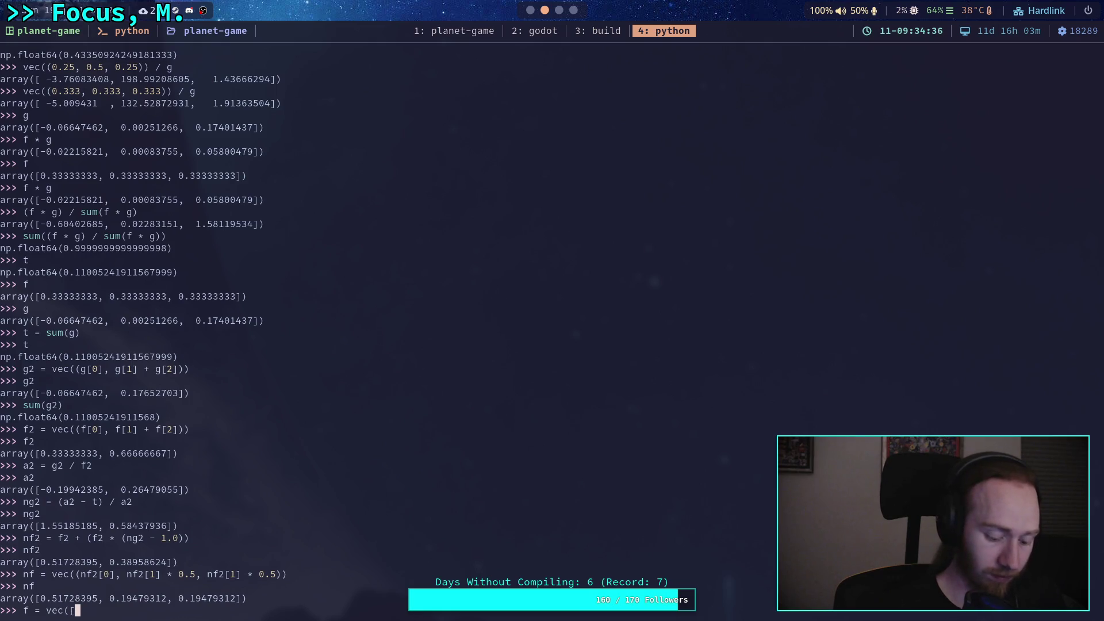
pyautogui.write('-0.067375, -0.01407590405711, 0.25231312992114]')
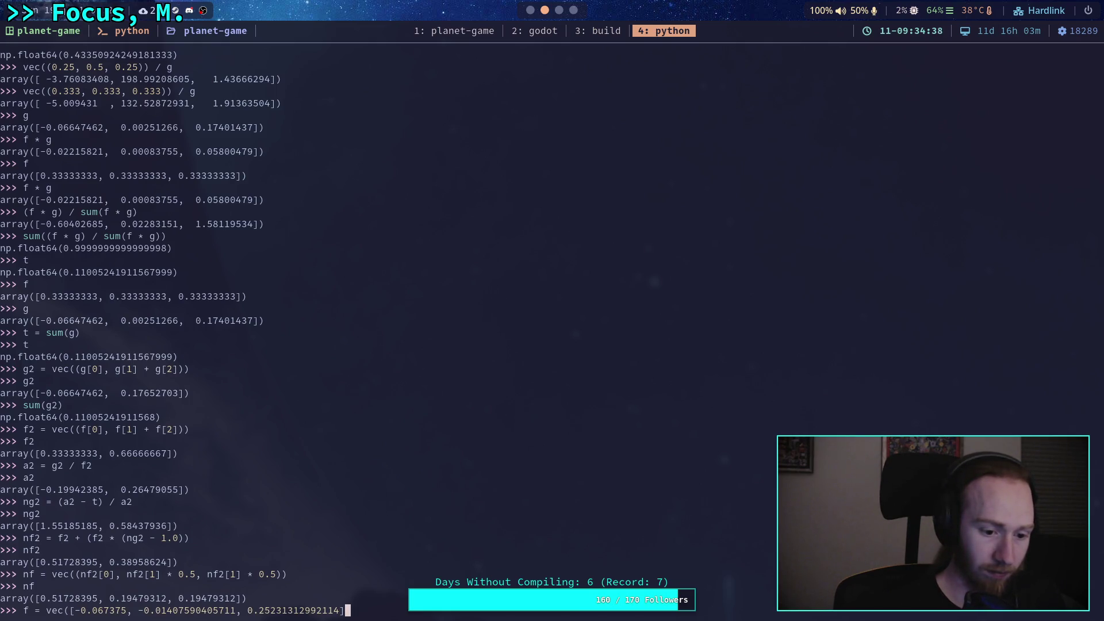
pyautogui.press('BackSpace')
pyautogui.press('BackSpace')
pyautogui.press('BackSpace')
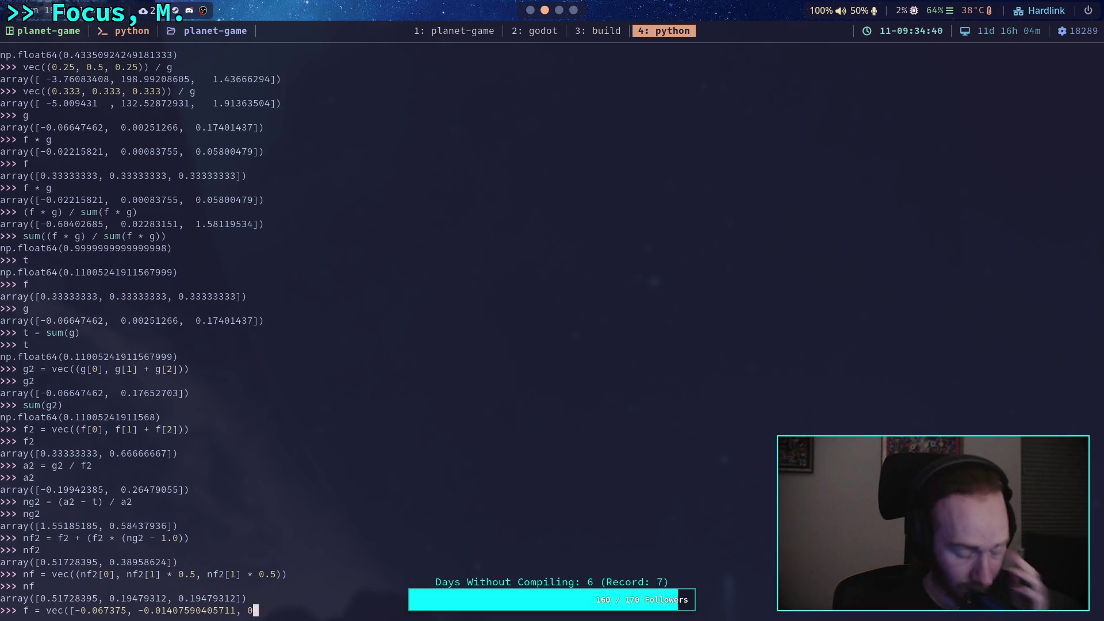
pyautogui.press('BackSpace')
pyautogui.press('BackSpace')
pyautogui.press('Return')
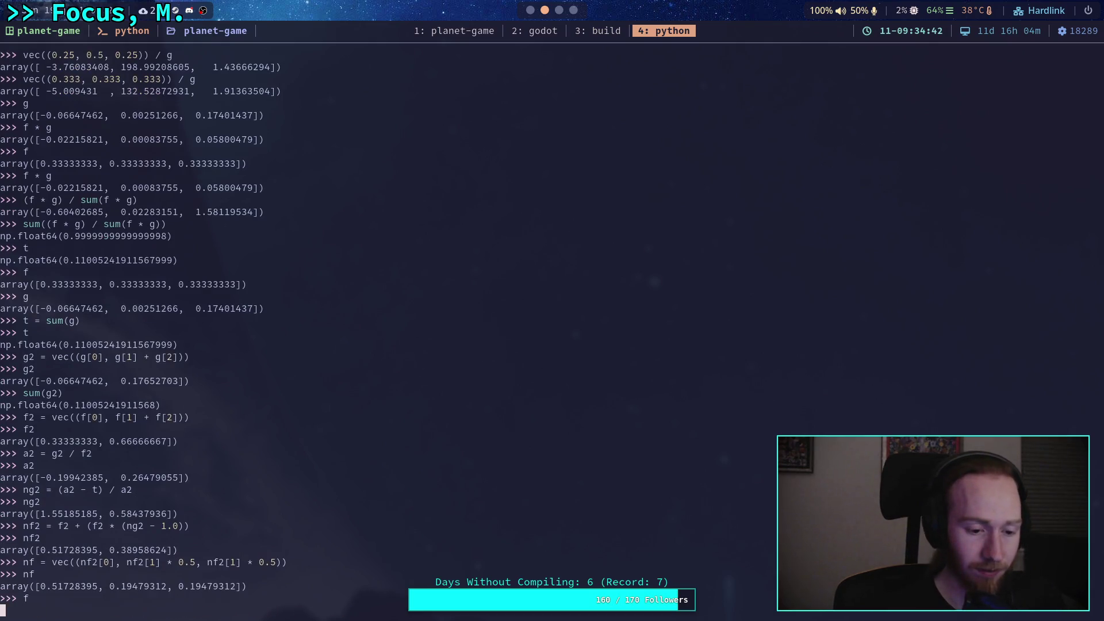
pyautogui.write('g = vec((')
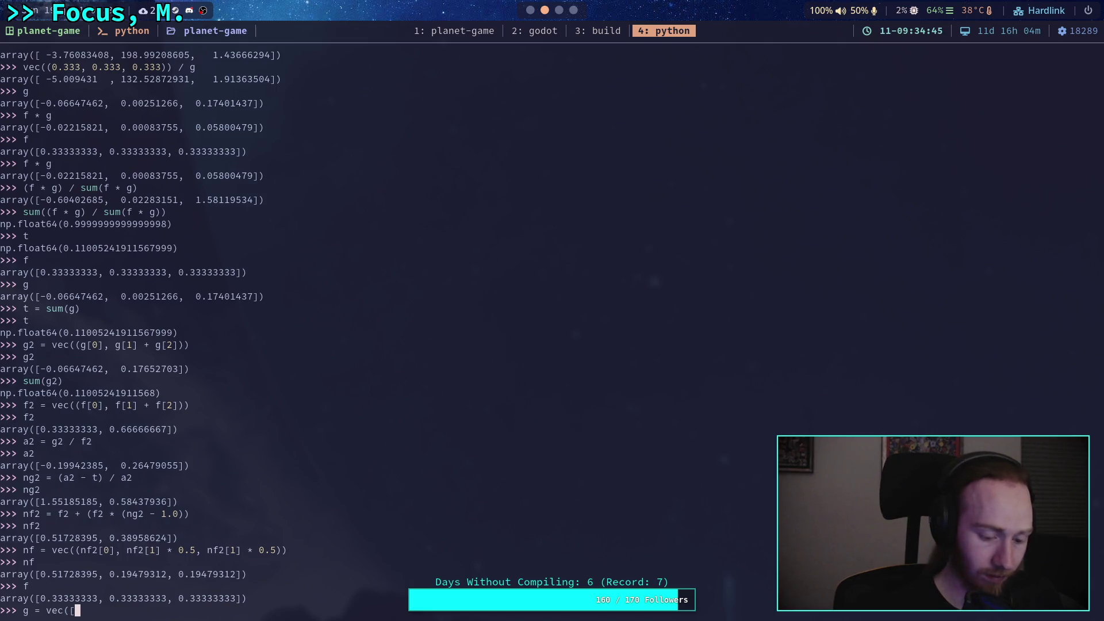
pyautogui.write('-0.067375, -0.01407590405711, 0.25231312992114')
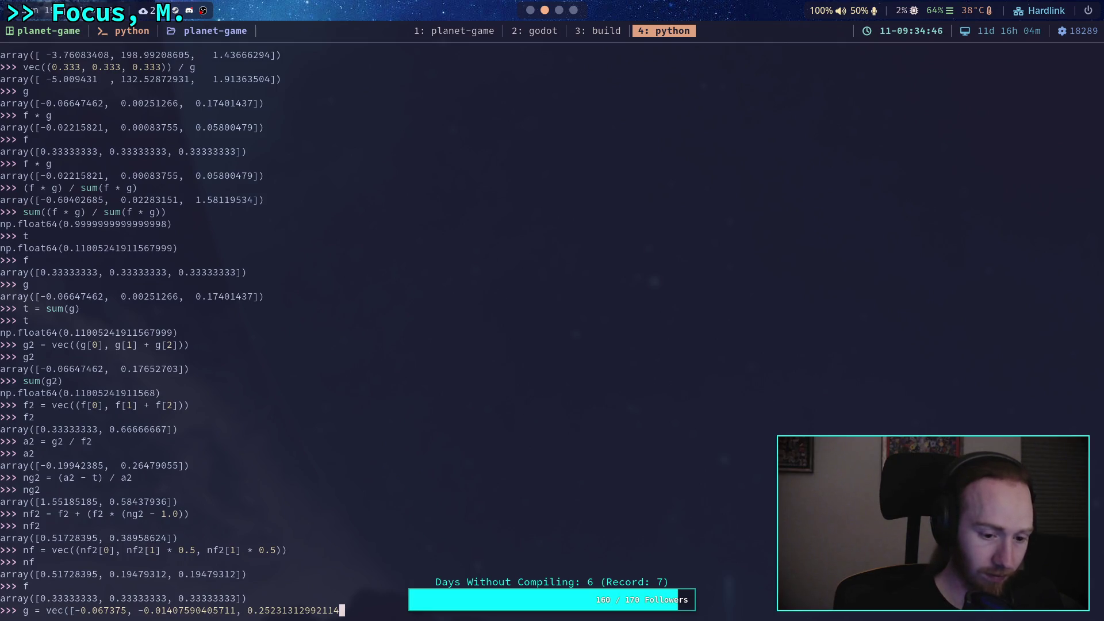
pyautogui.write('4])')
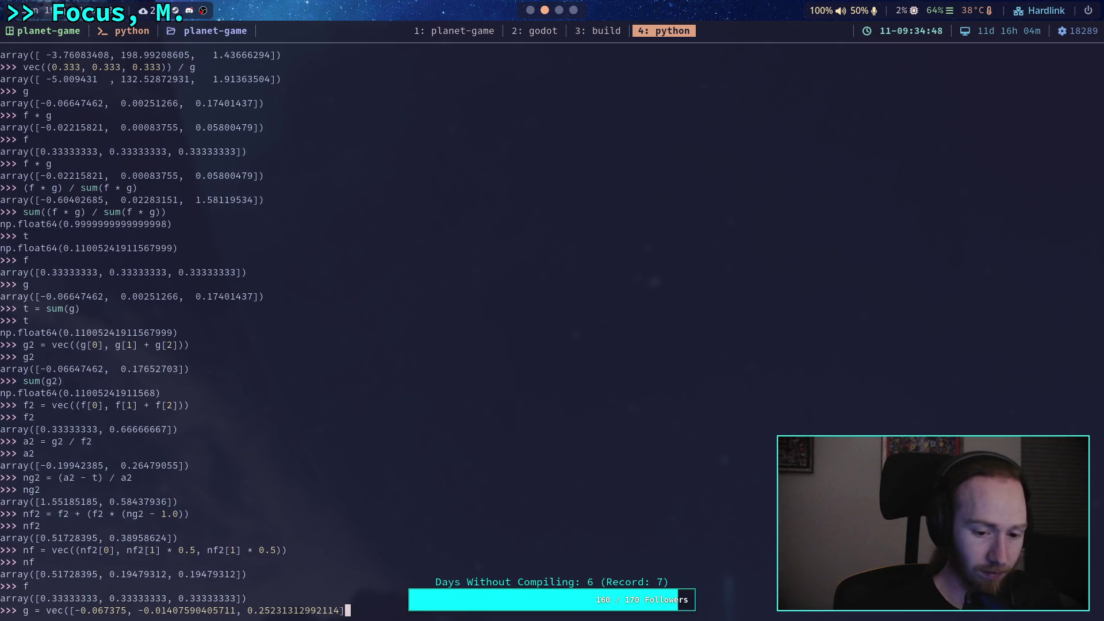
pyautogui.press('Return')
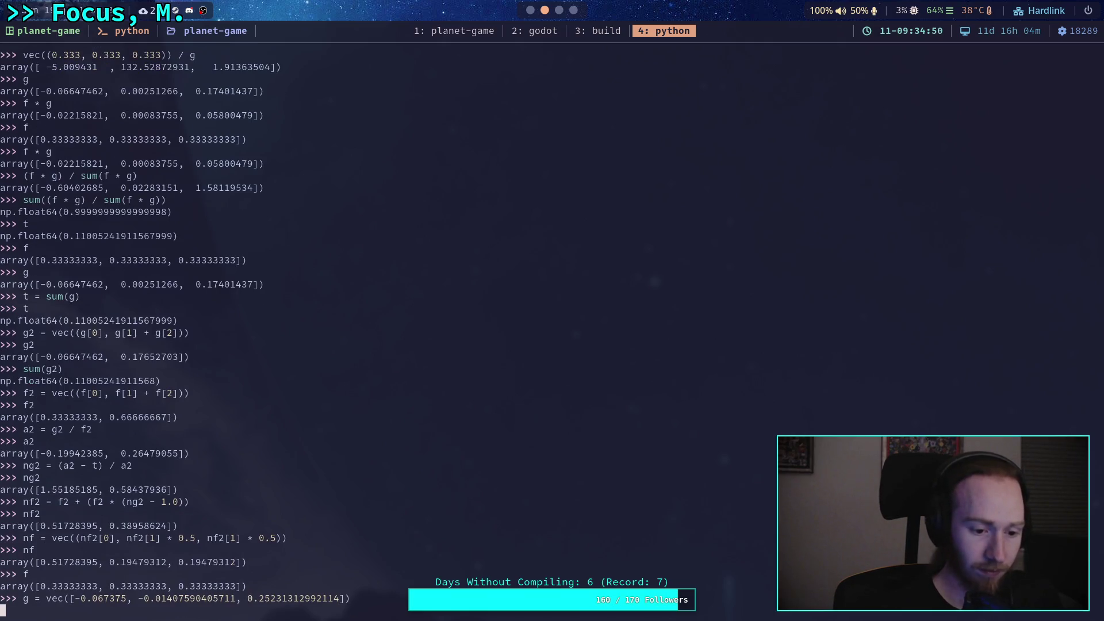
# Compute a = f / g and t = sum(g), printing t (0.17086222586403002) and a.
pyautogui.write('a = f / g')
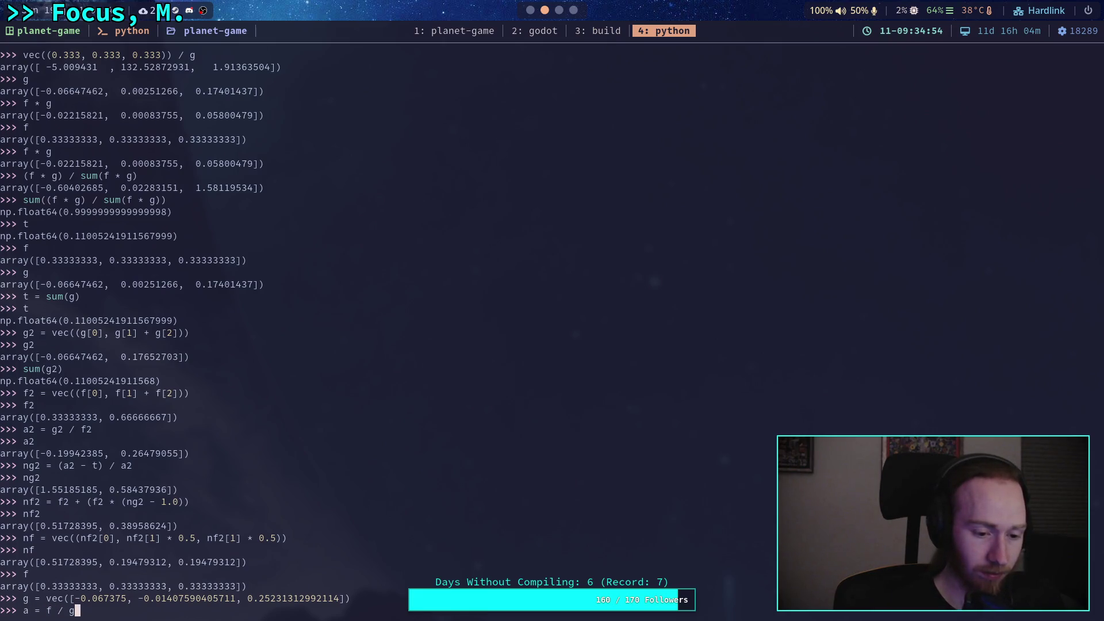
pyautogui.press('Return')
pyautogui.write('t = sum(g)')
pyautogui.press('Return')
pyautogui.write('g')
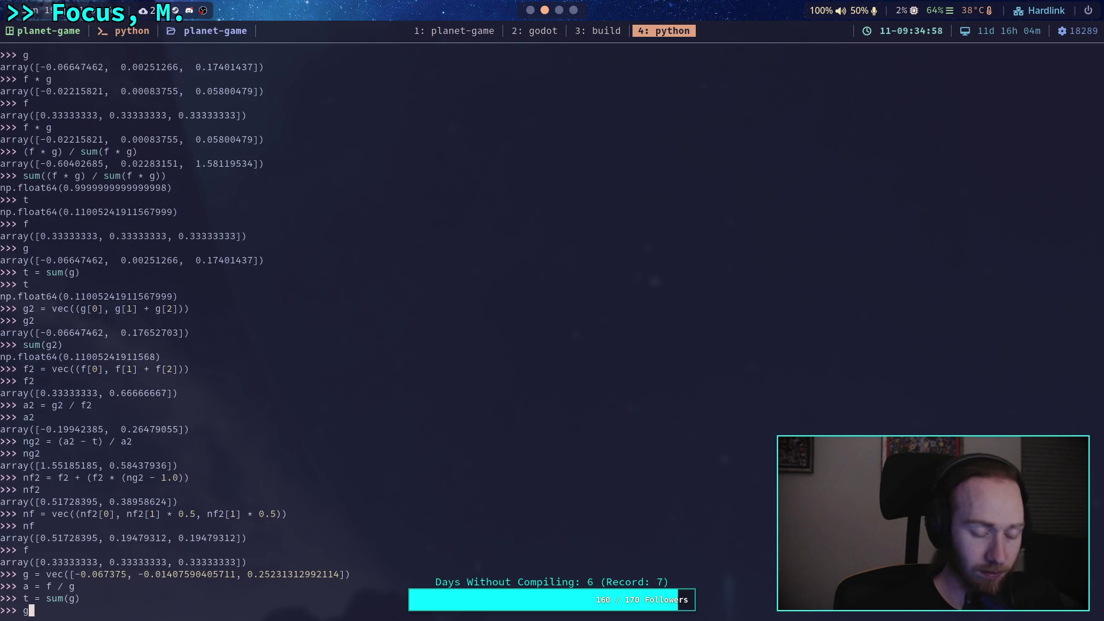
pyautogui.press('BackSpace')
pyautogui.write('t')
pyautogui.press('Return')
pyautogui.write('a')
pyautogui.press('Return')
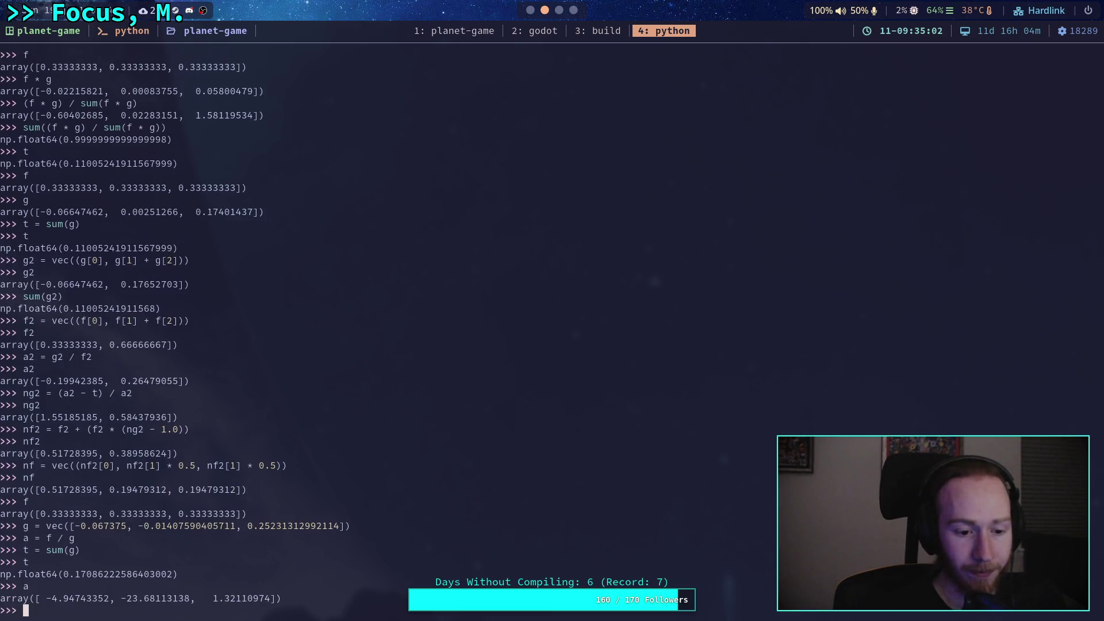
# Redefine a as g / f, giving [-0.202125, -0.04222771, 0.75693939].
pyautogui.write('t = sum(g)')
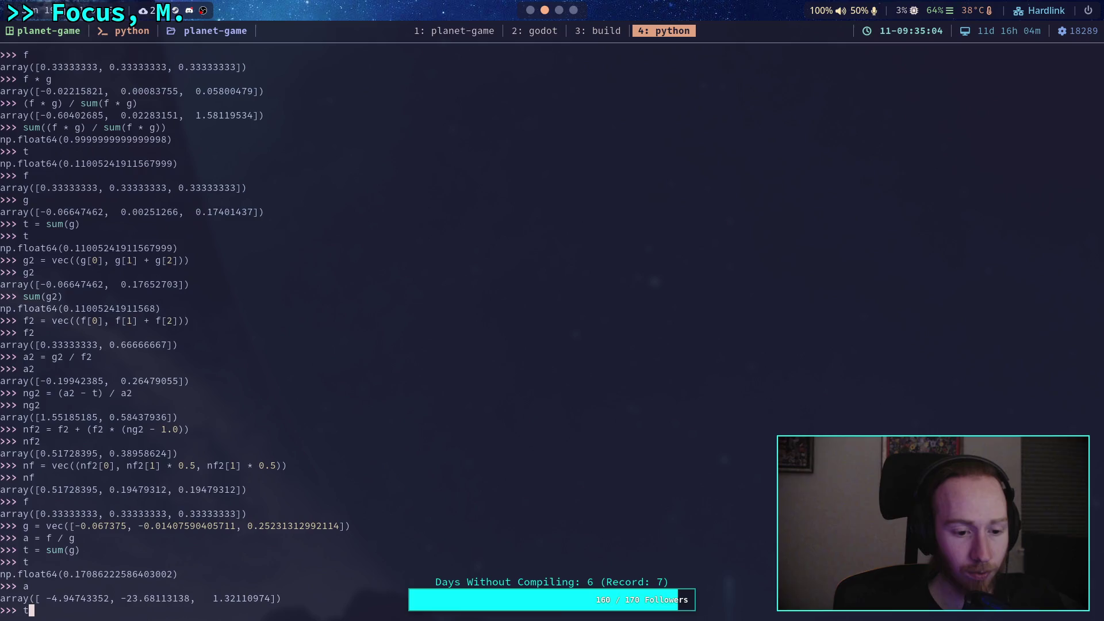
pyautogui.press('Up')
pyautogui.press('Up')
pyautogui.press('Up')
pyautogui.press('BackSpace')
pyautogui.press('BackSpace')
pyautogui.press('BackSpace')
pyautogui.write('g =')
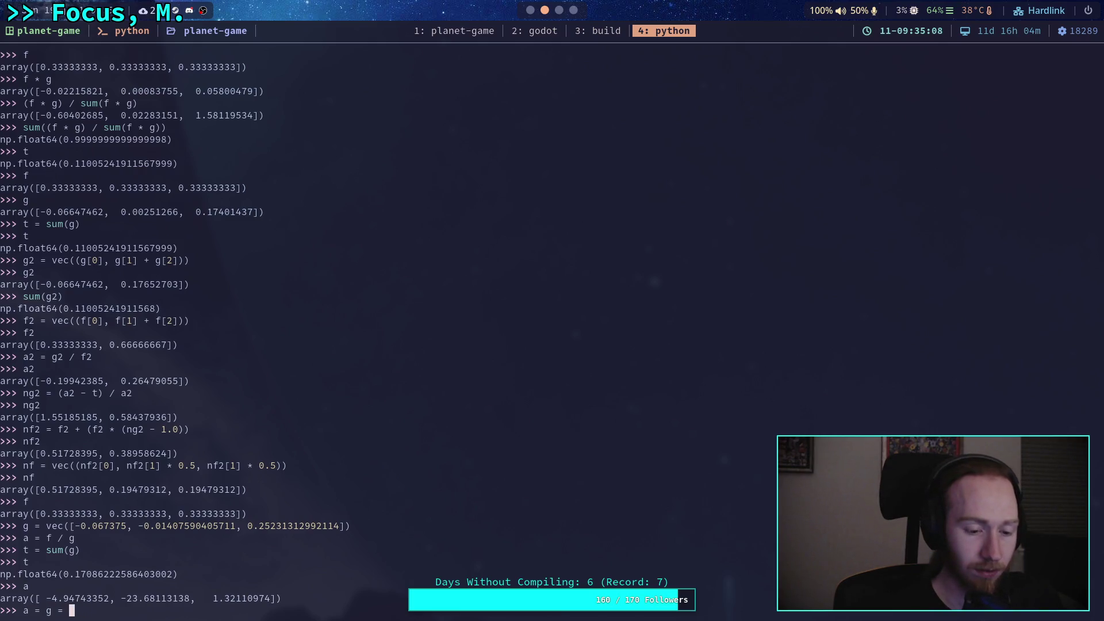
pyautogui.press('BackSpace')
pyautogui.press('BackSpace')
pyautogui.write('/ ')
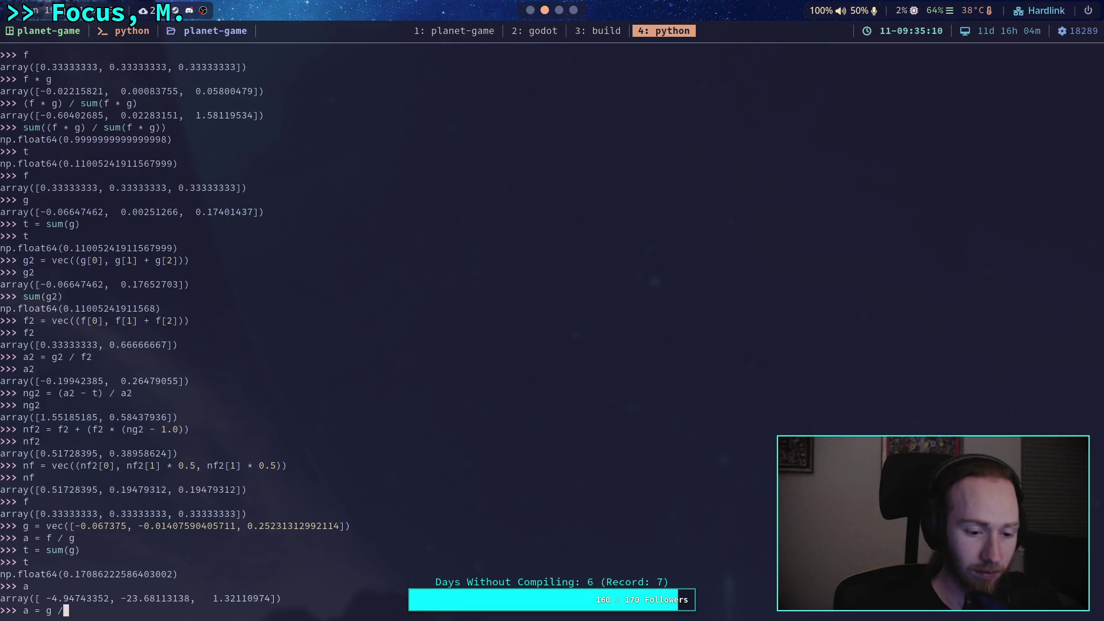
pyautogui.write('f')
pyautogui.press('Return')
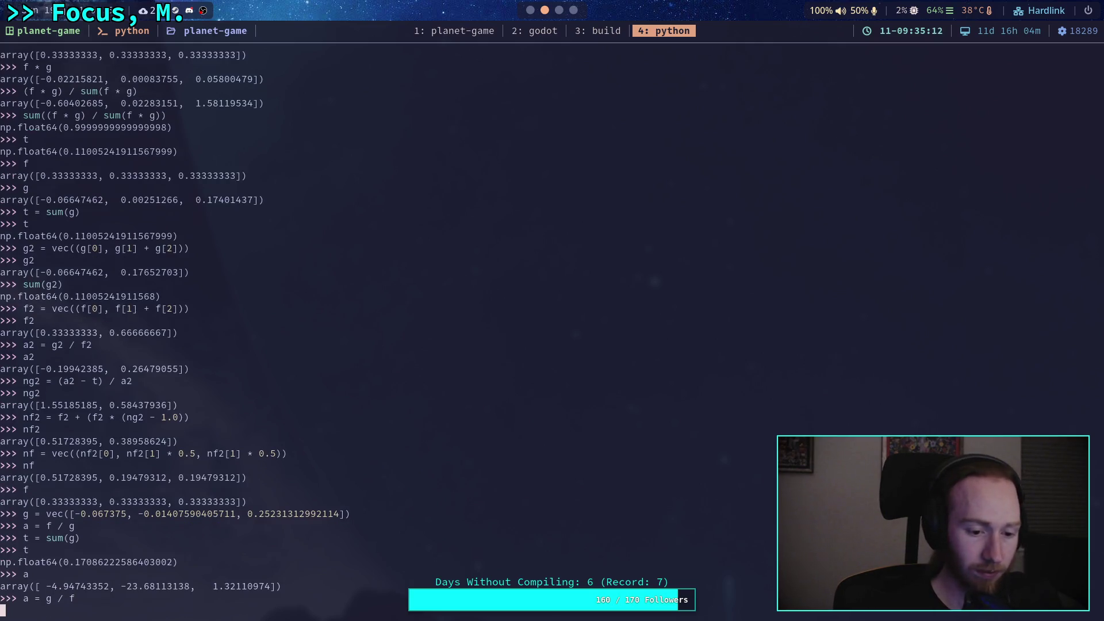
pyautogui.write('a')
pyautogui.press('Return')
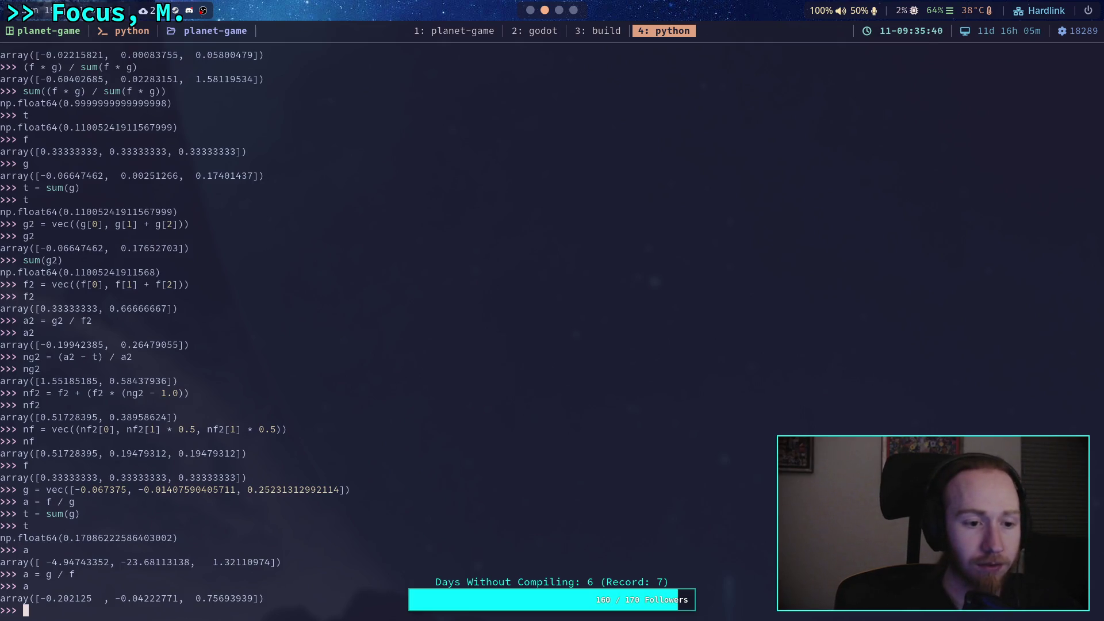
# Define g2 = vec((g[0] + g[1], g[2])), merging the first two gradients.
pyautogui.write('g')
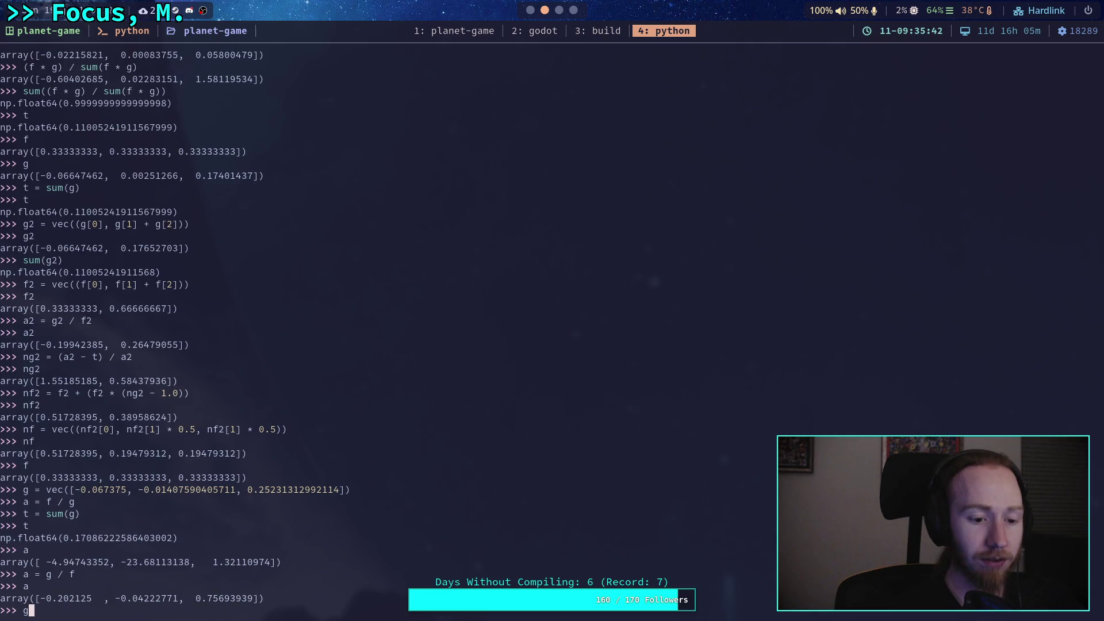
pyautogui.write('2 = ')
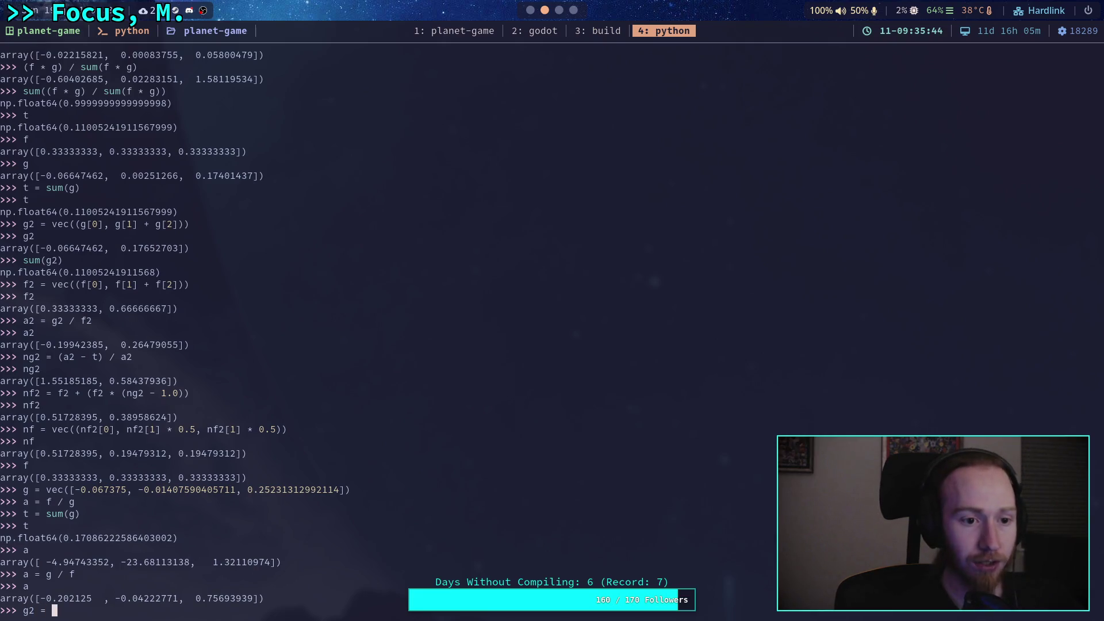
pyautogui.write('vec((')
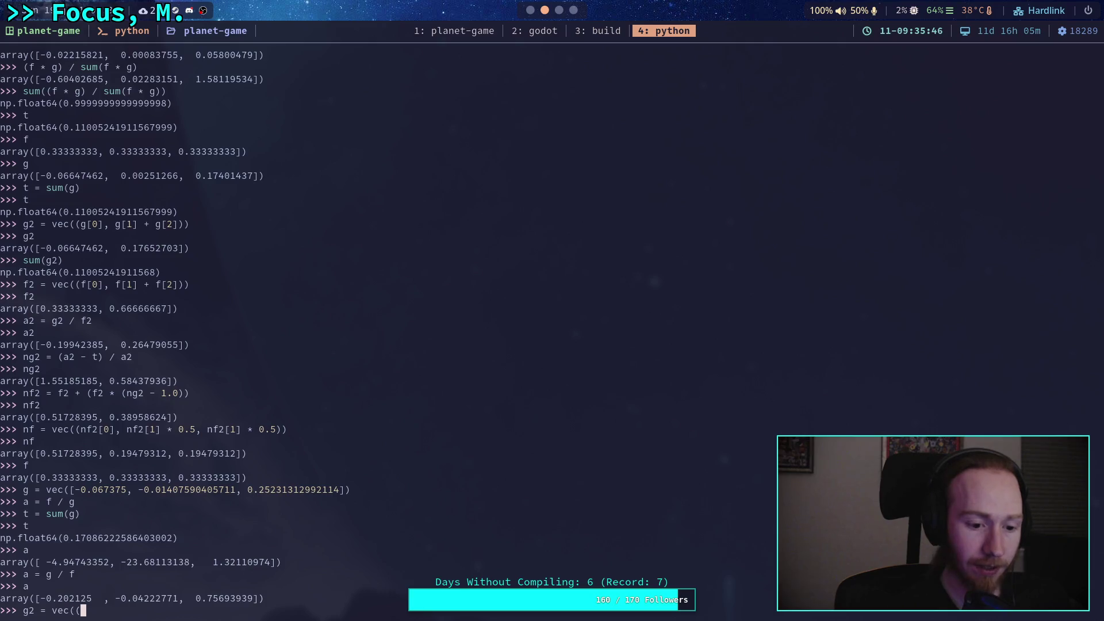
pyautogui.write('g[0] + ')
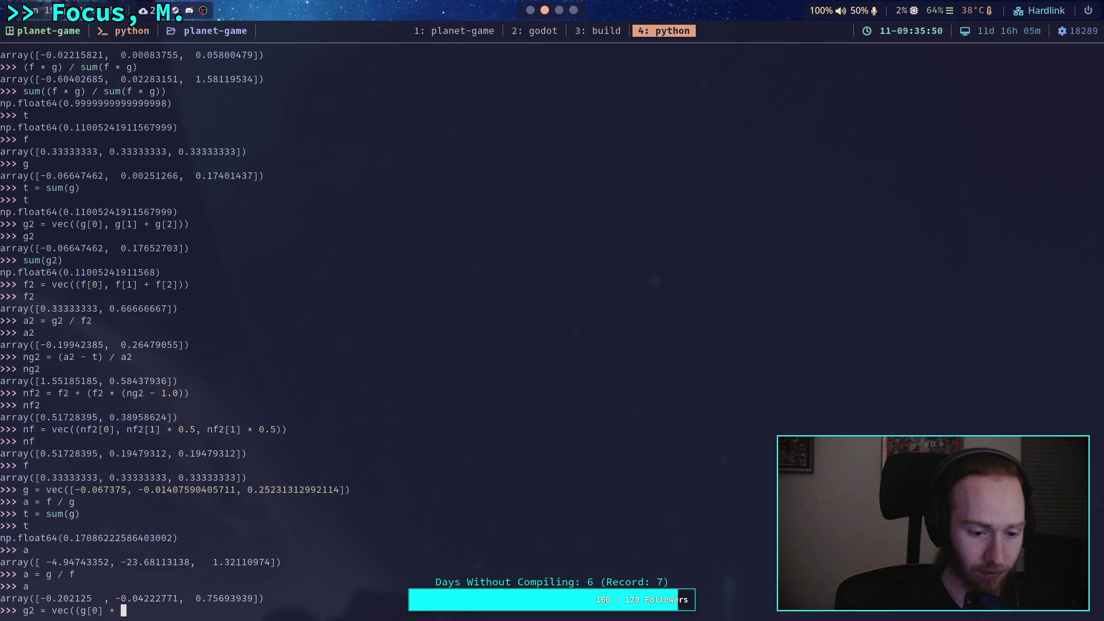
pyautogui.write('g[1], g')
pyautogui.write('[2])')
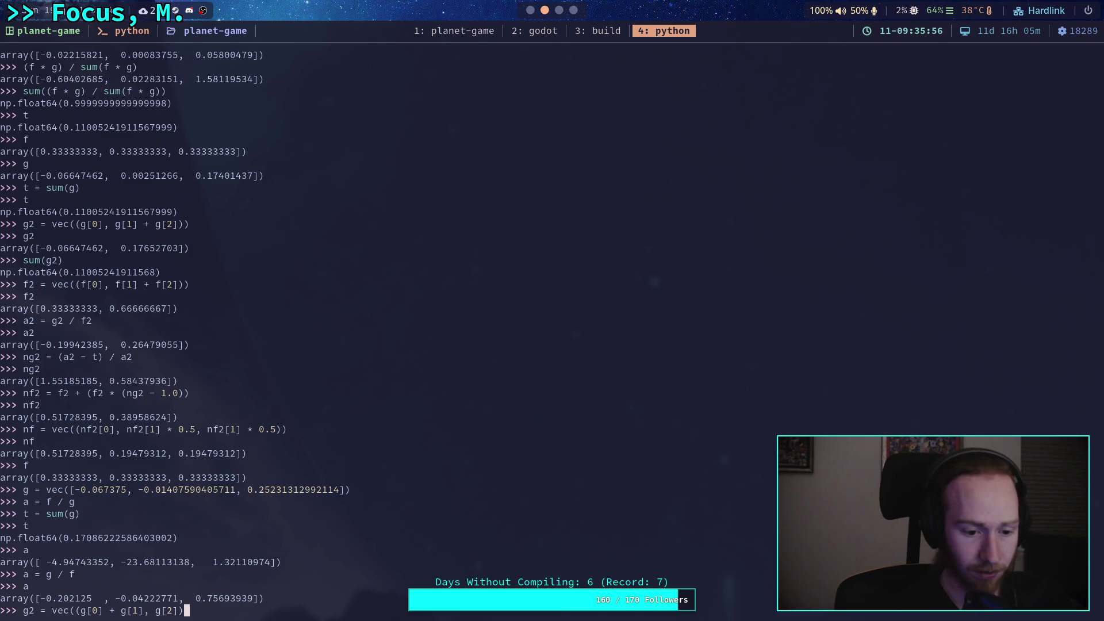
pyautogui.write(')')
pyautogui.press('Return')
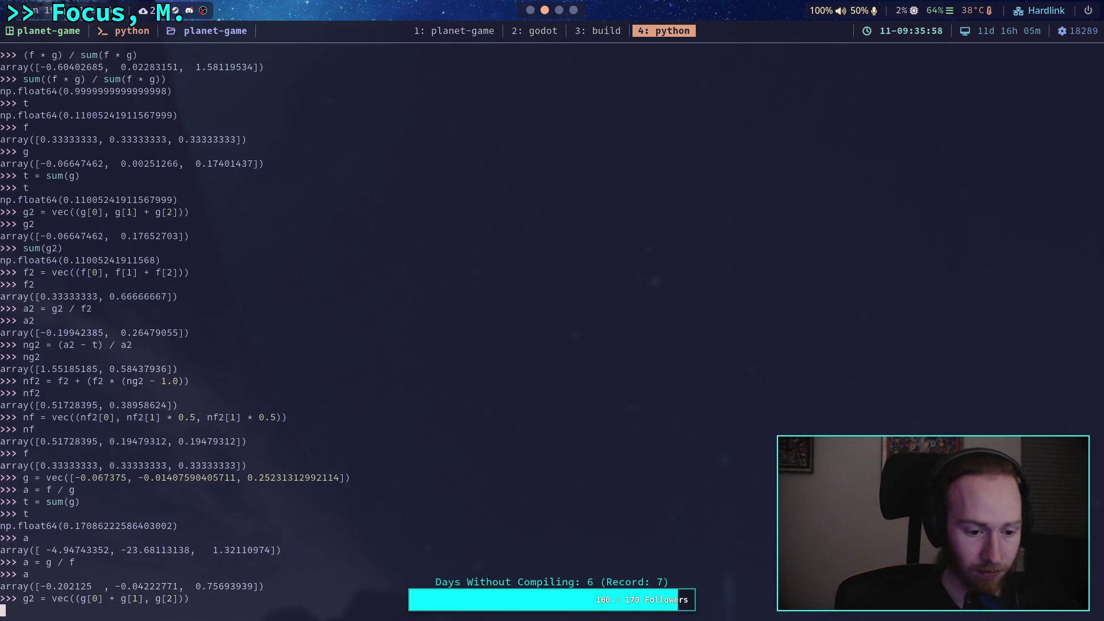
# Define f2 = vec((f[0] + f[1], f[2])) and a2 = g2 / f2, printing a2 and t.
pyautogui.write('f')
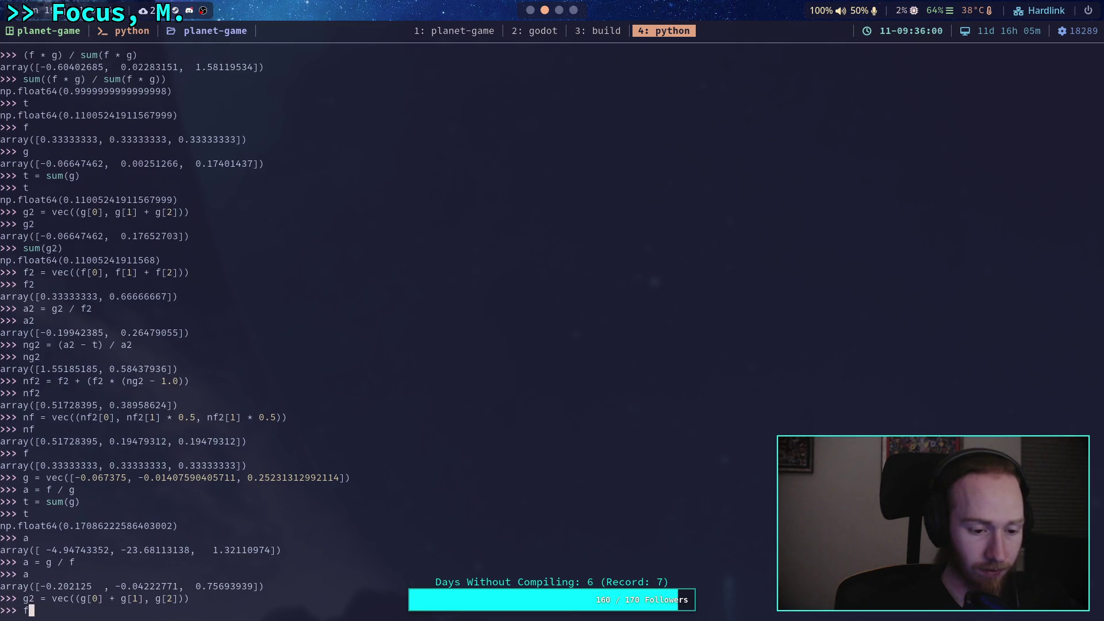
pyautogui.write('2 = vec')
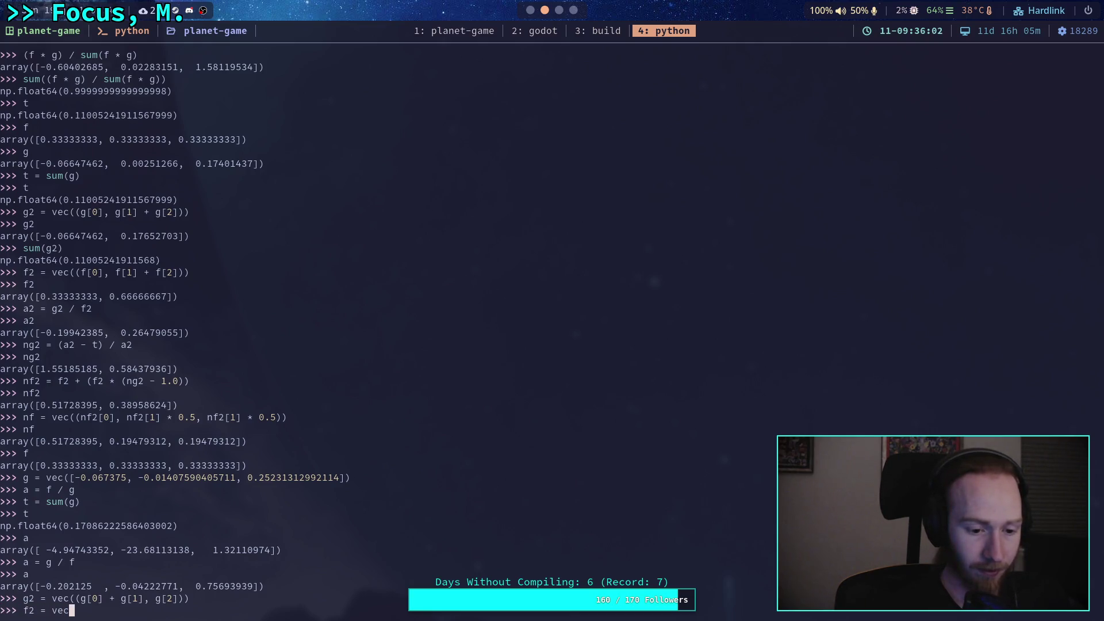
pyautogui.write('((f')
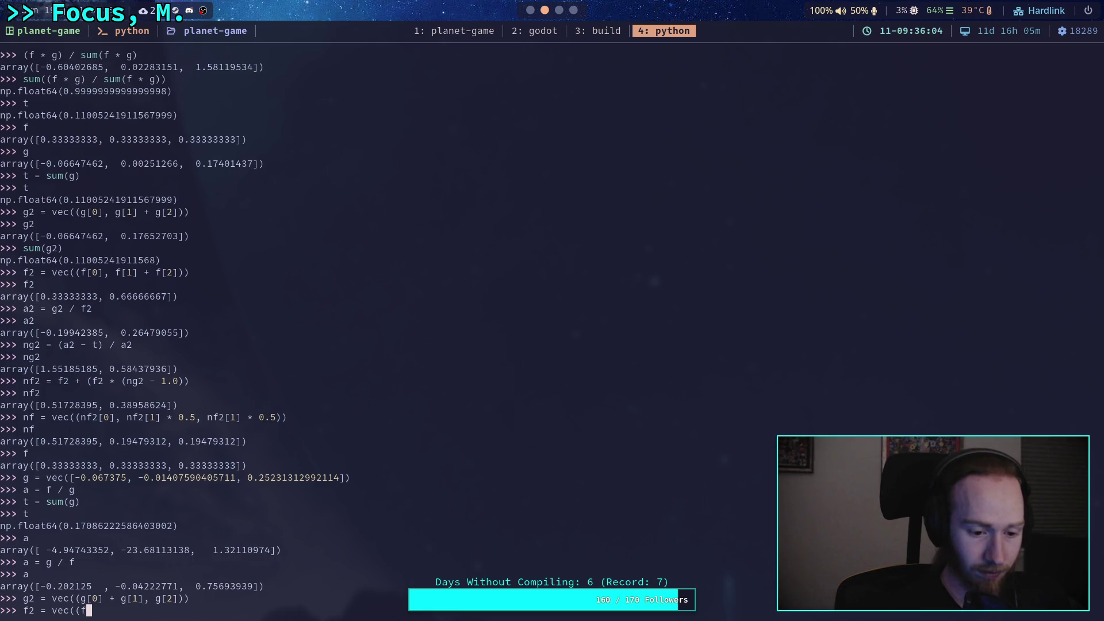
pyautogui.write('[0] + ')
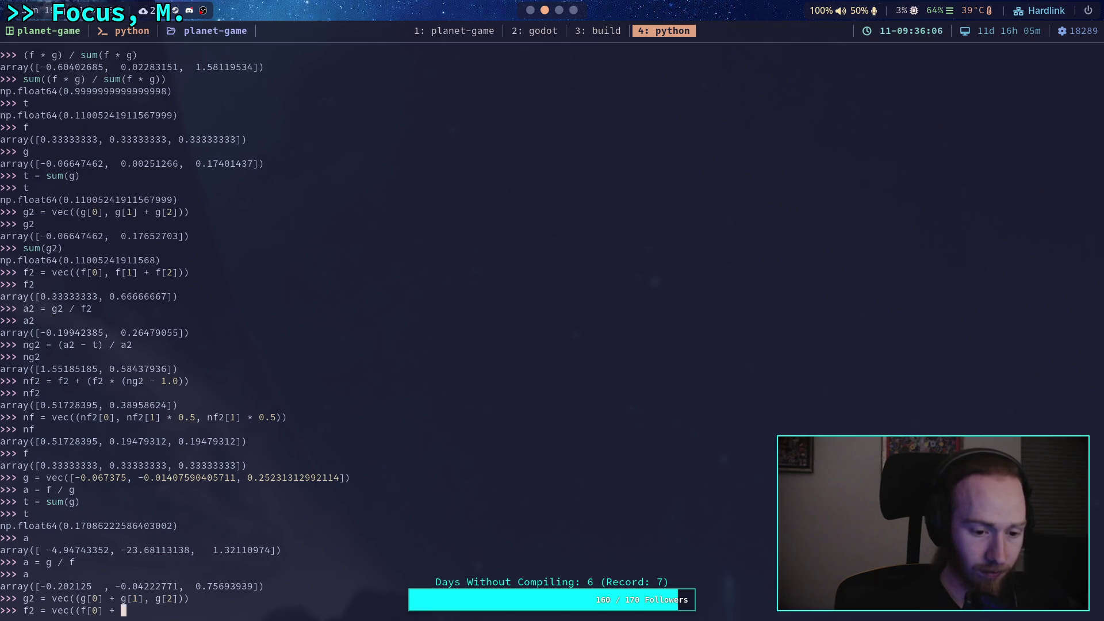
pyautogui.write('f[')
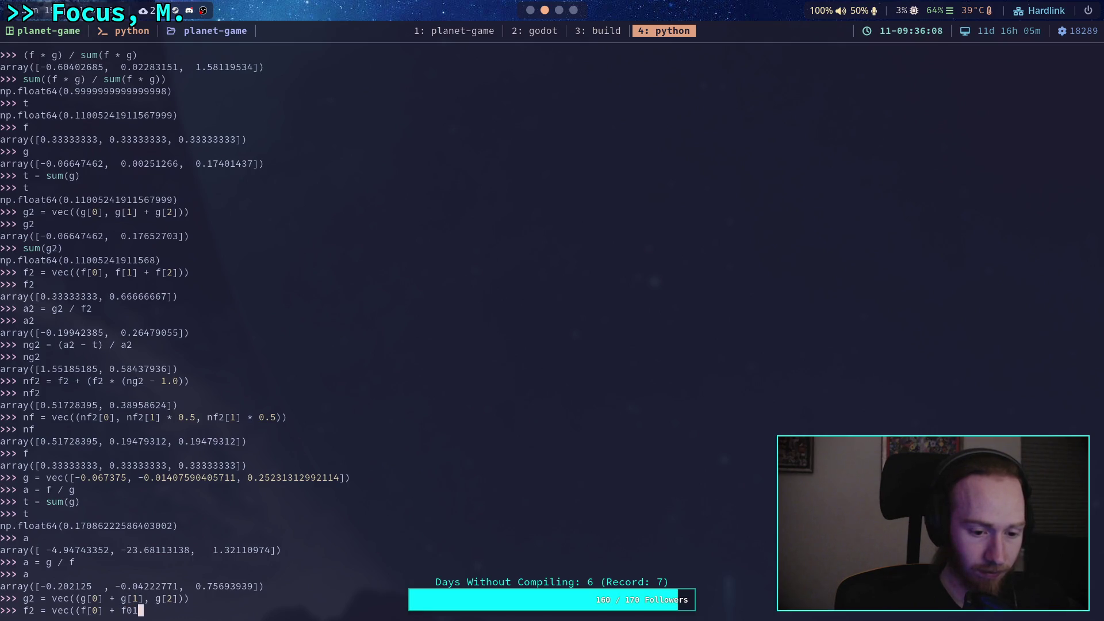
pyautogui.write('1], f')
pyautogui.write('[2]))')
pyautogui.press('Return')
pyautogui.write('a2 = g2 / f')
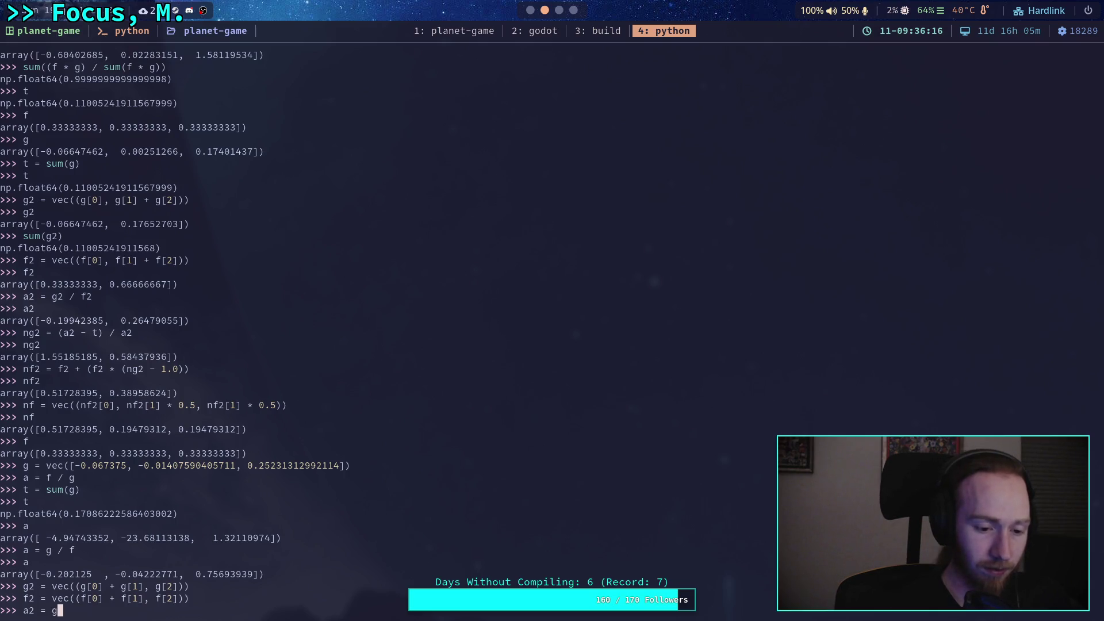
pyautogui.write('2')
pyautogui.press('Return')
pyautogui.write('t')
pyautogui.press('BackSpace')
pyautogui.write('a2')
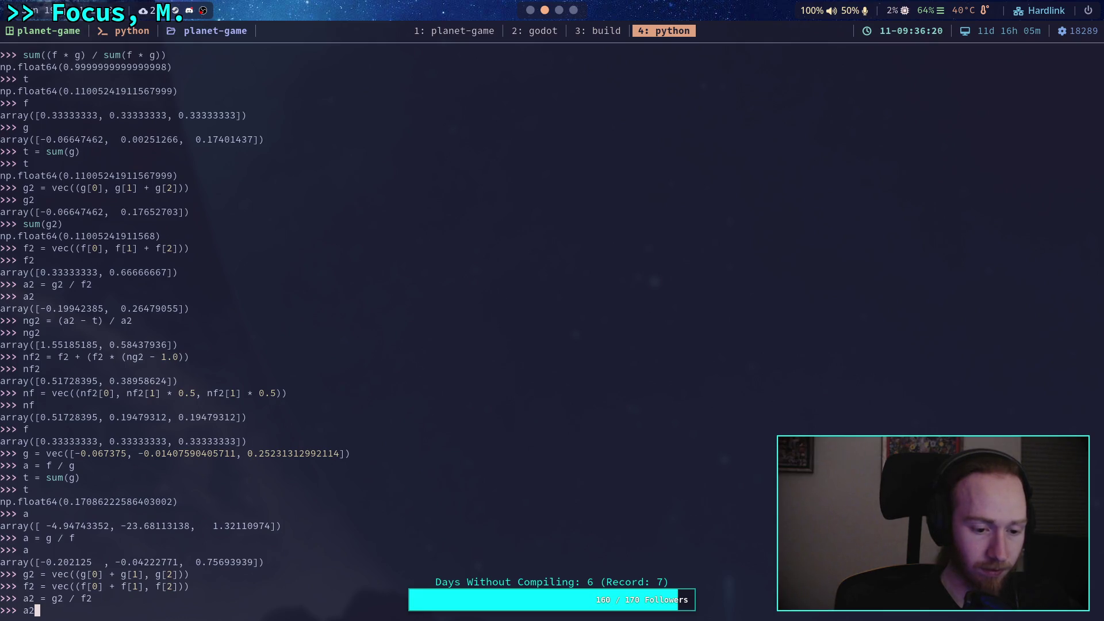
pyautogui.press('Return')
pyautogui.write('t')
pyautogui.press('Return')
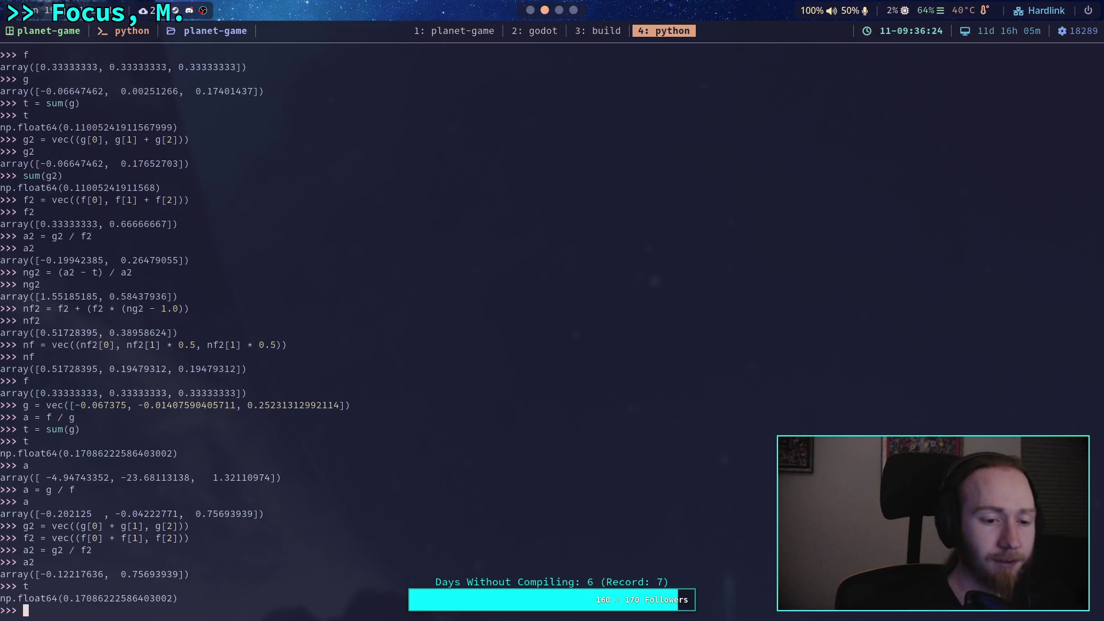
pyautogui.write('nf')
# Compute ng2 = (a2 - t) / a2 and print it: [2.39848847, 0.77427225].
pyautogui.press('BackSpace')
pyautogui.write('g2 = ')
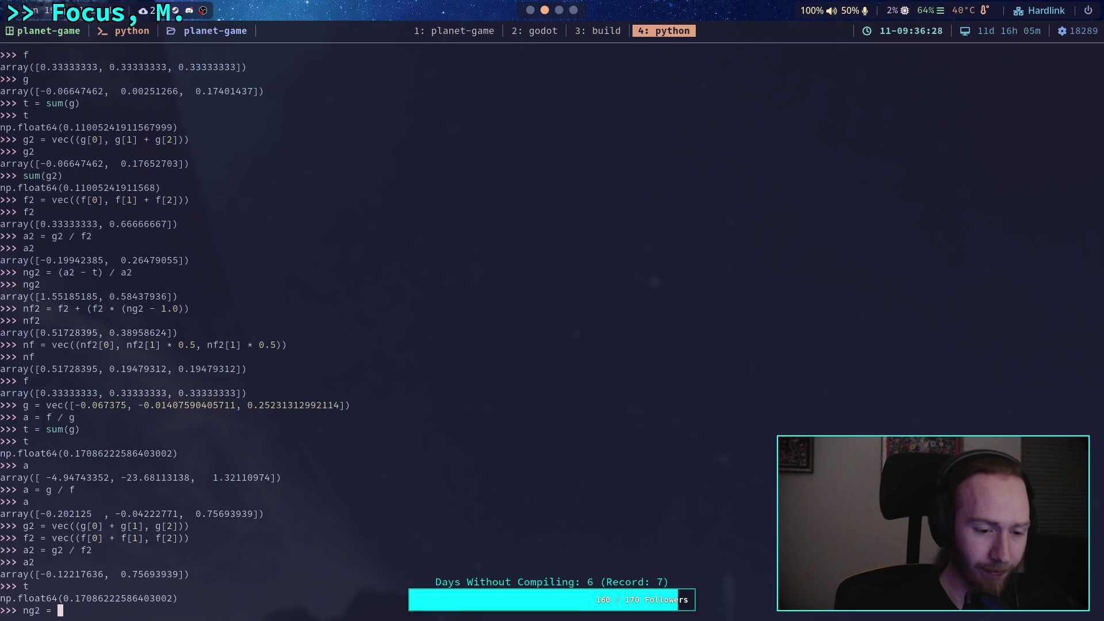
pyautogui.write('(a2 - ')
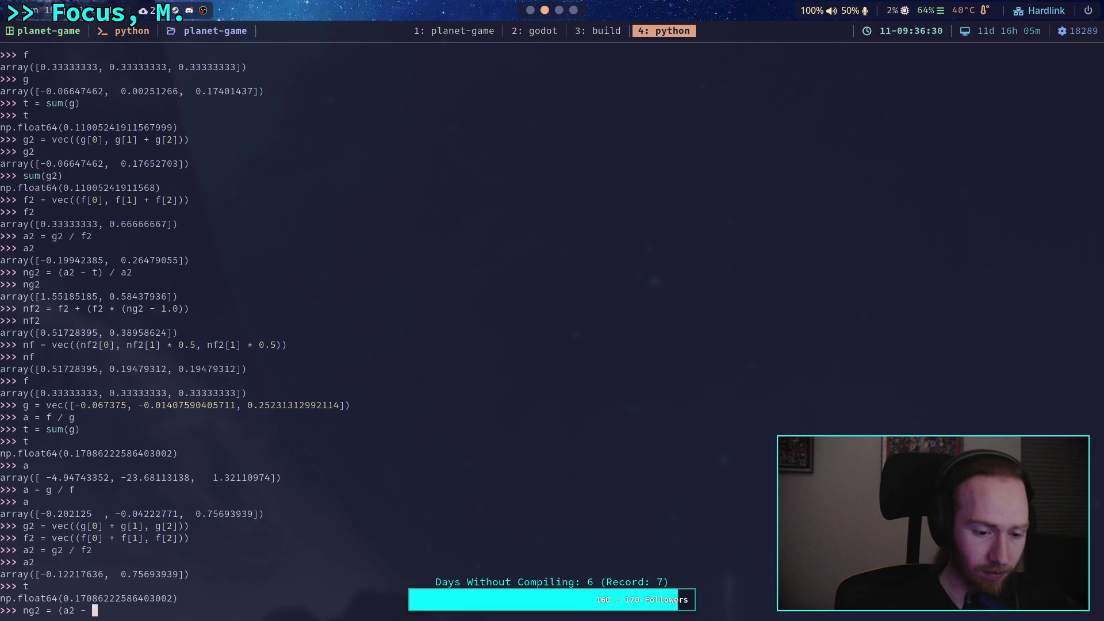
pyautogui.write('t) / a2')
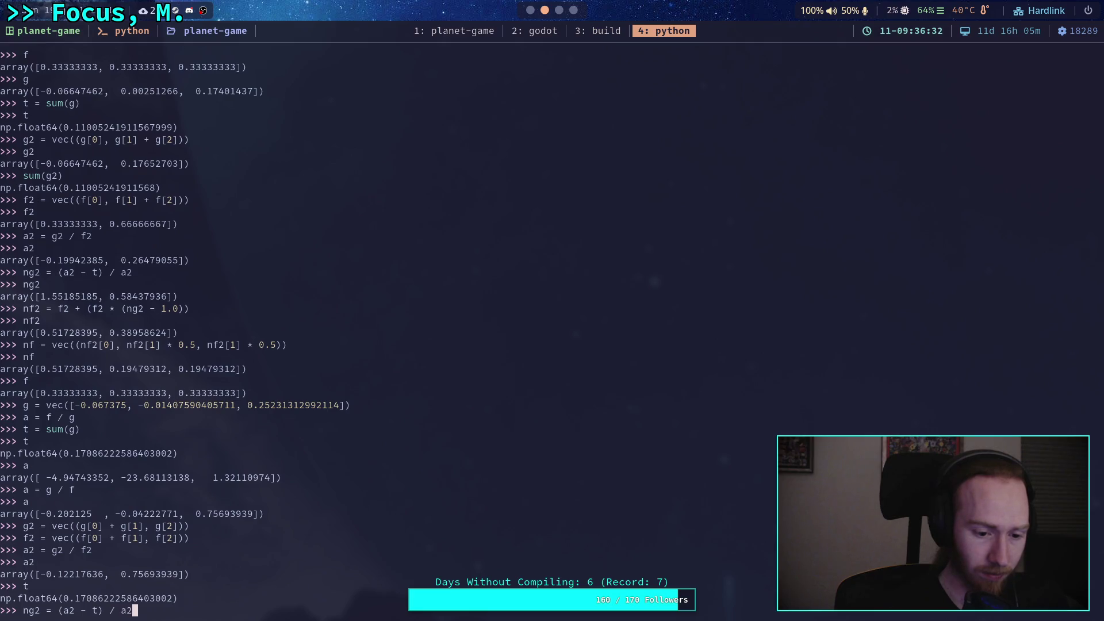
pyautogui.press('Return')
pyautogui.write('ng2')
pyautogui.press('Return')
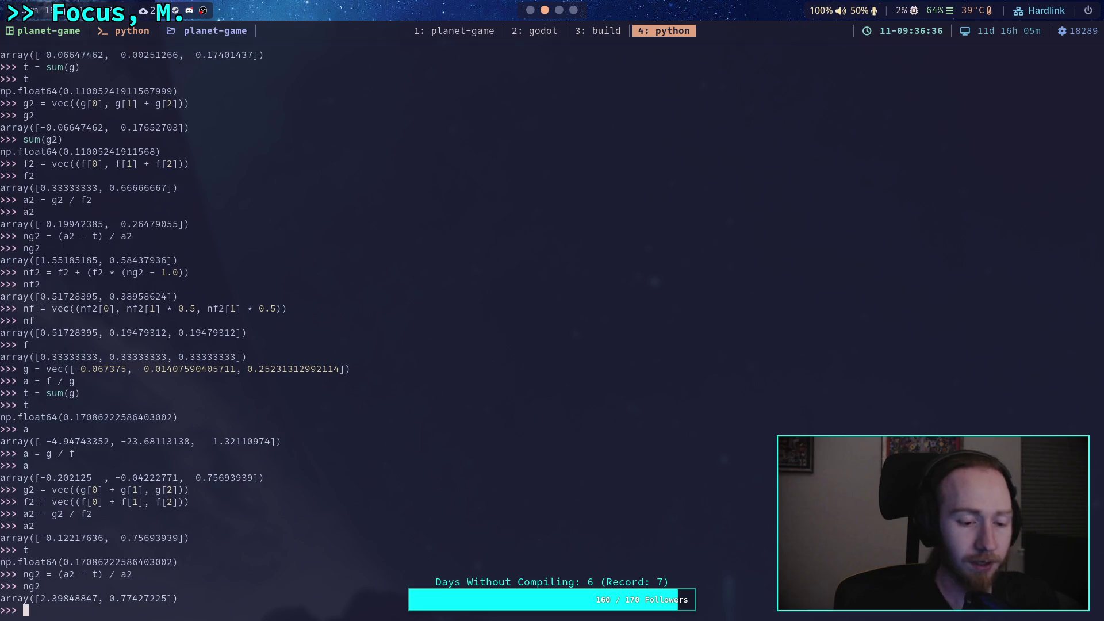
# Compute nf2 from f2 and ng2, fixing the parentheses, and print the array.
pyautogui.write('nf2 = f + (f * ')
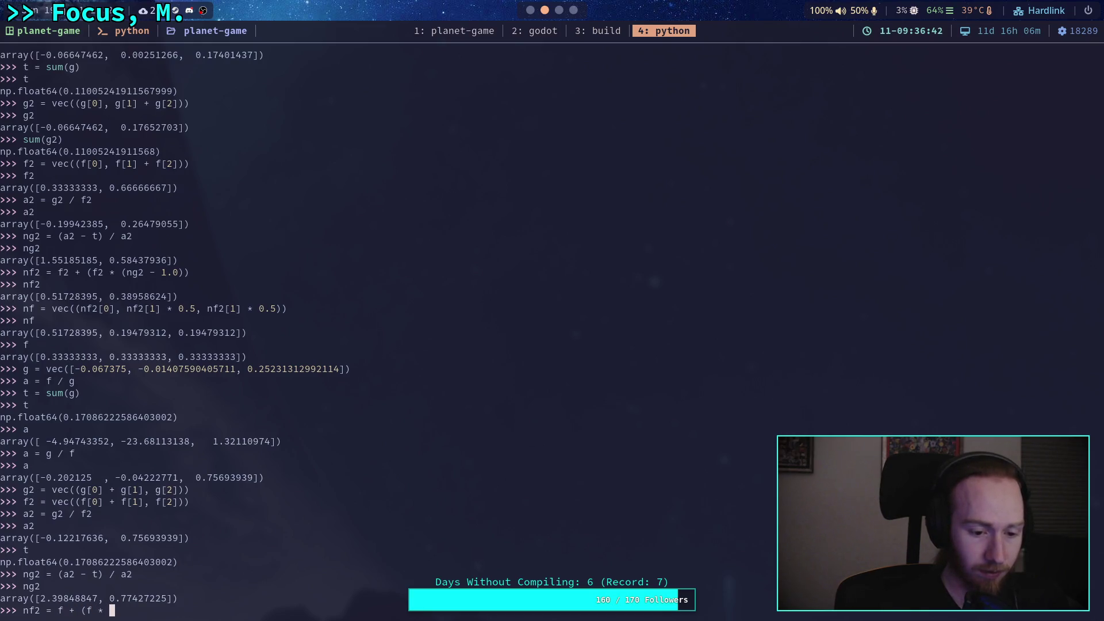
pyautogui.write('(ng2 -')
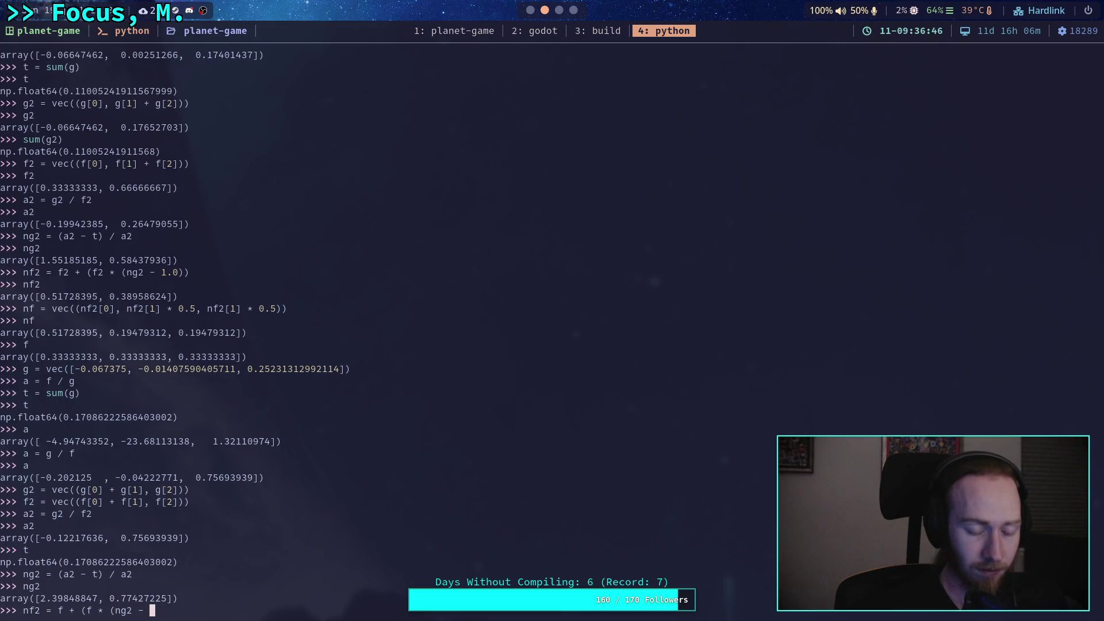
pyautogui.press('Left')
pyautogui.press('Left')
pyautogui.press('Left')
pyautogui.write('2')
pyautogui.press('Right')
pyautogui.press('Right')
pyautogui.press('Right')
pyautogui.press('Right')
pyautogui.press('Right')
pyautogui.write('2')
pyautogui.press('End')
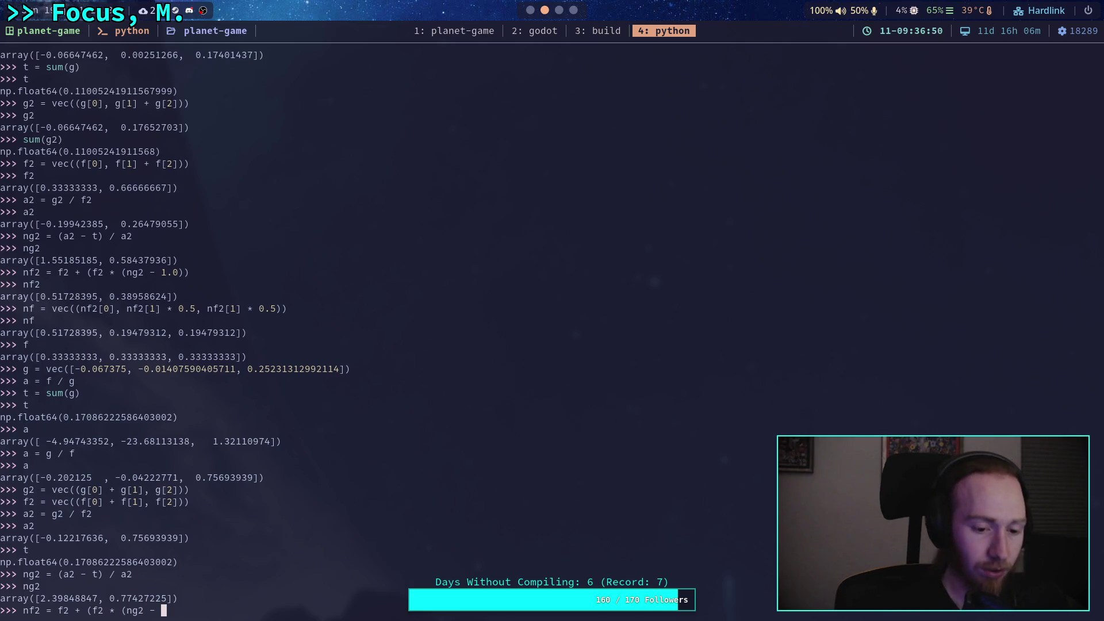
pyautogui.write('1.0)')
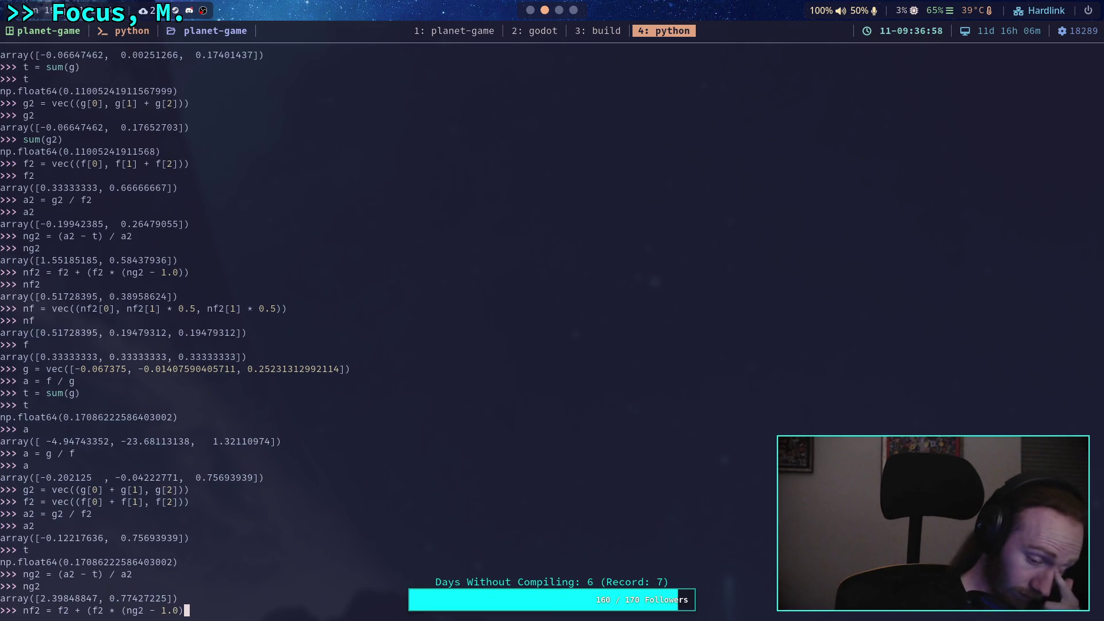
pyautogui.press('Return')
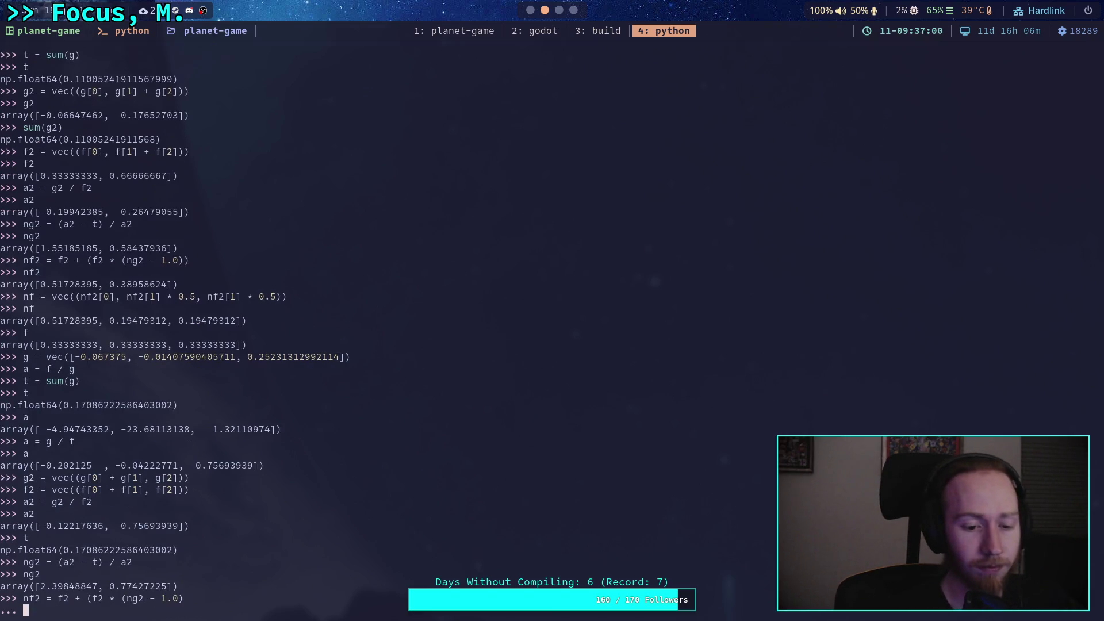
pyautogui.press('BackSpace')
pyautogui.write(')')
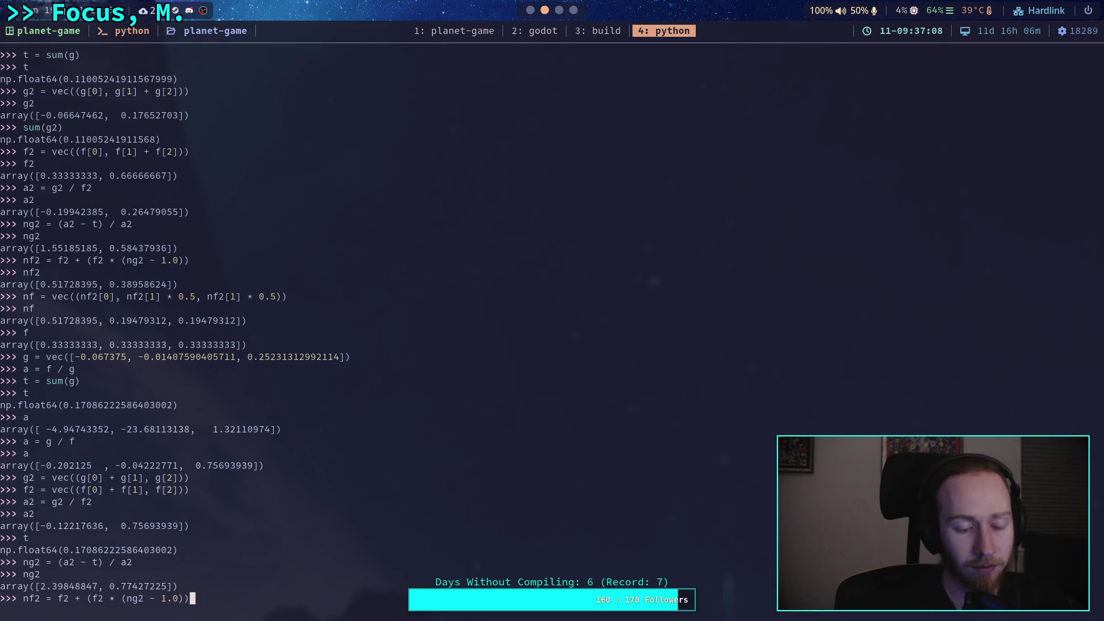
pyautogui.press('Return')
pyautogui.write('nf2')
pyautogui.press('Return')
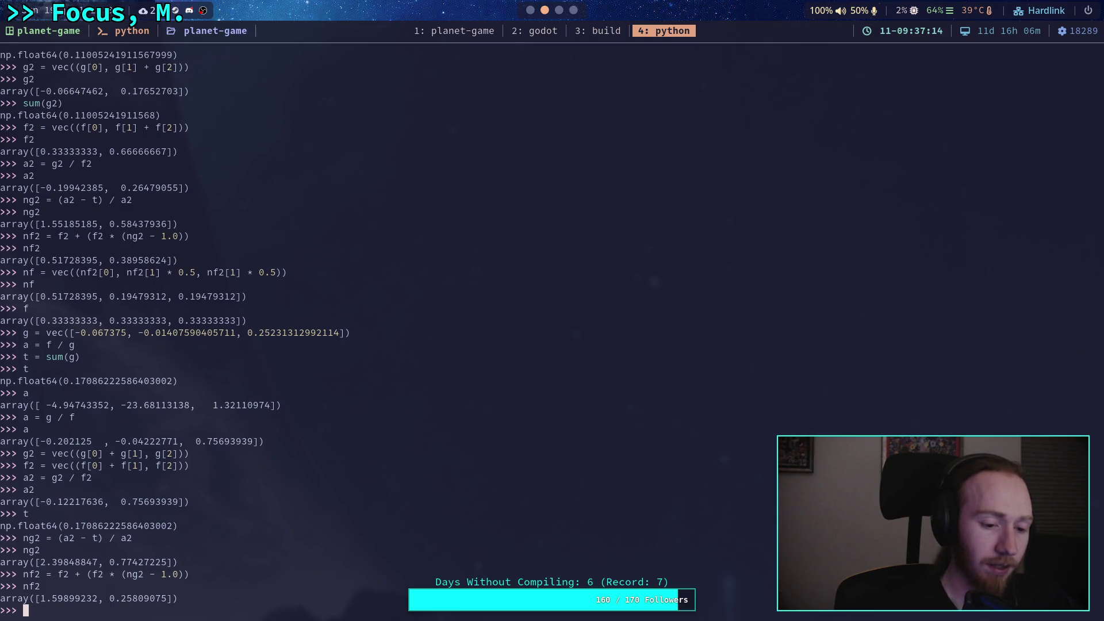
# Normalise nf2 with nf2 / sum(nf2) and store the result back in nf2.
pyautogui.write('nf2 / sum(')
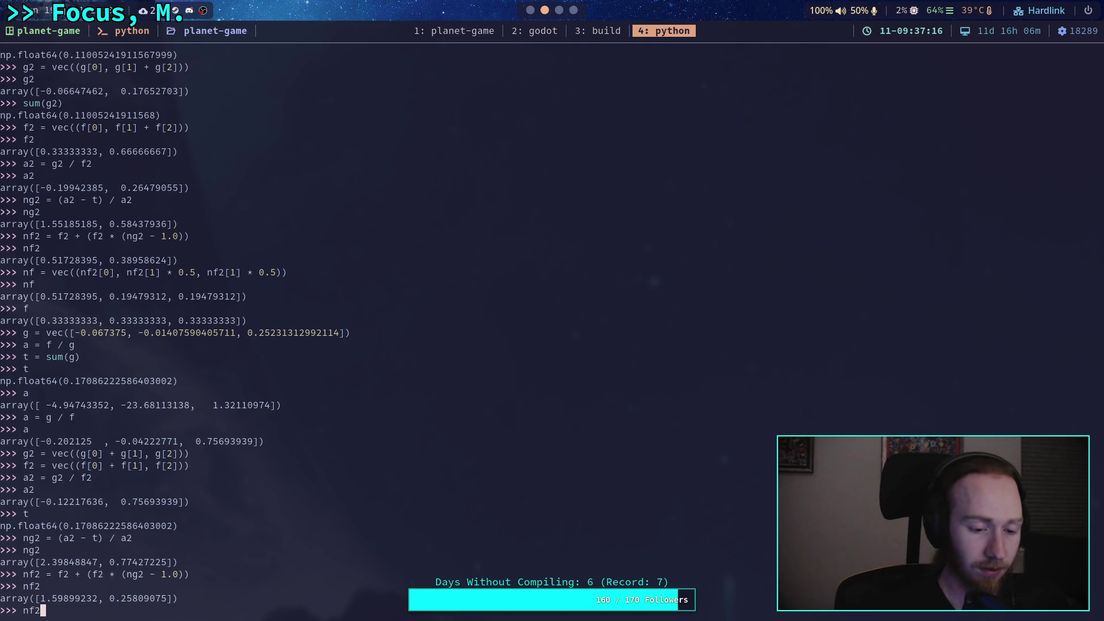
pyautogui.write('nf2)')
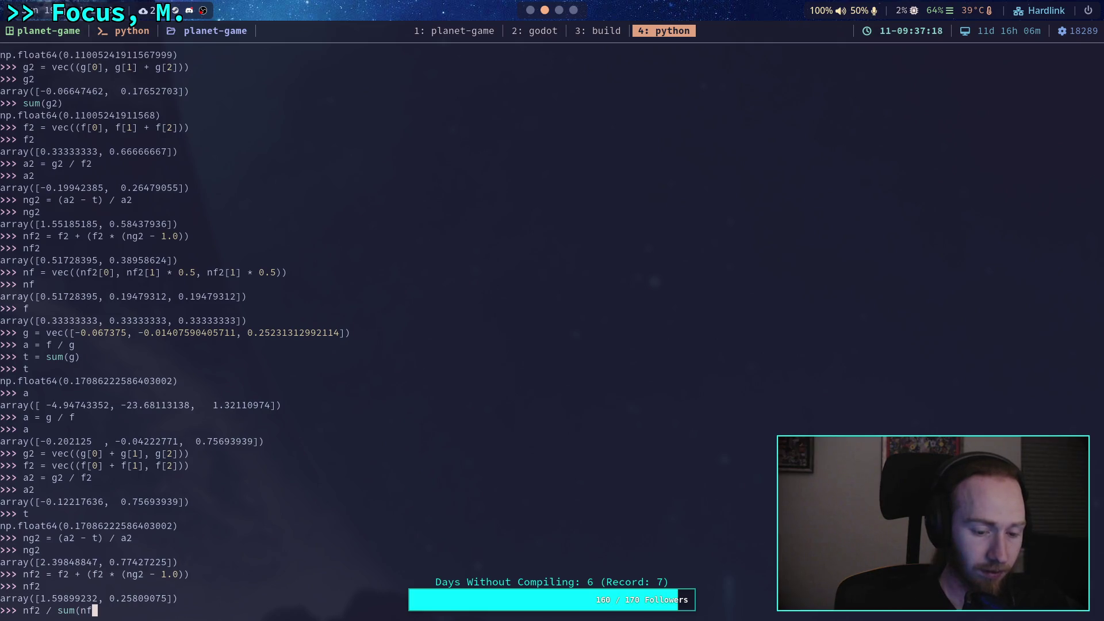
pyautogui.press('Return')
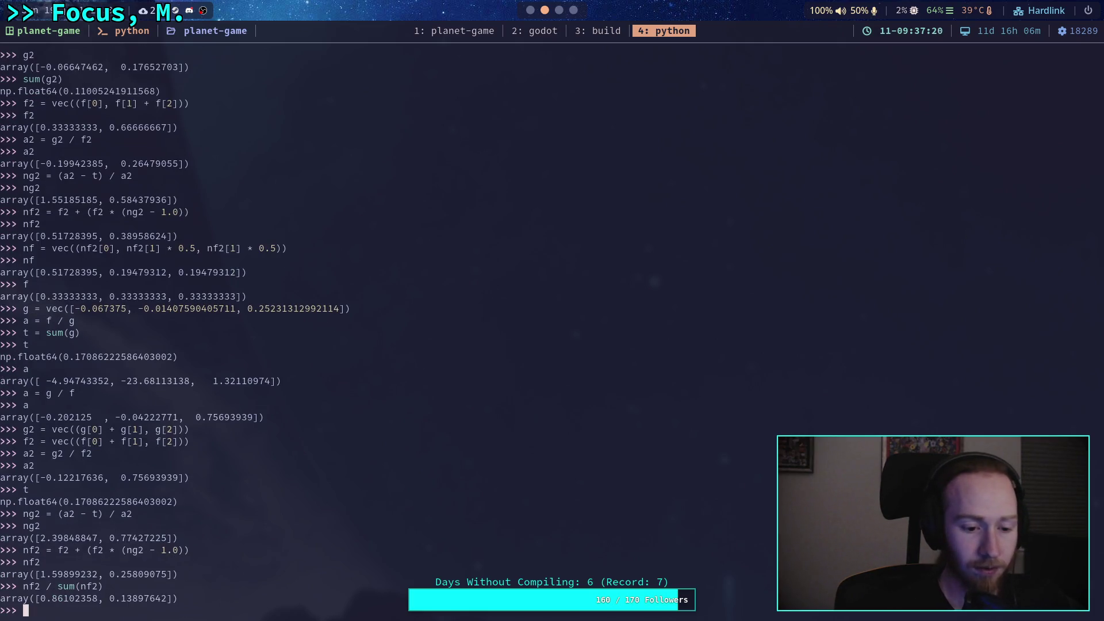
pyautogui.press('Up')
pyautogui.hotkey('ctrl', 'Left')
pyautogui.hotkey('ctrl', 'Left')
pyautogui.hotkey('ctrl', 'Left')
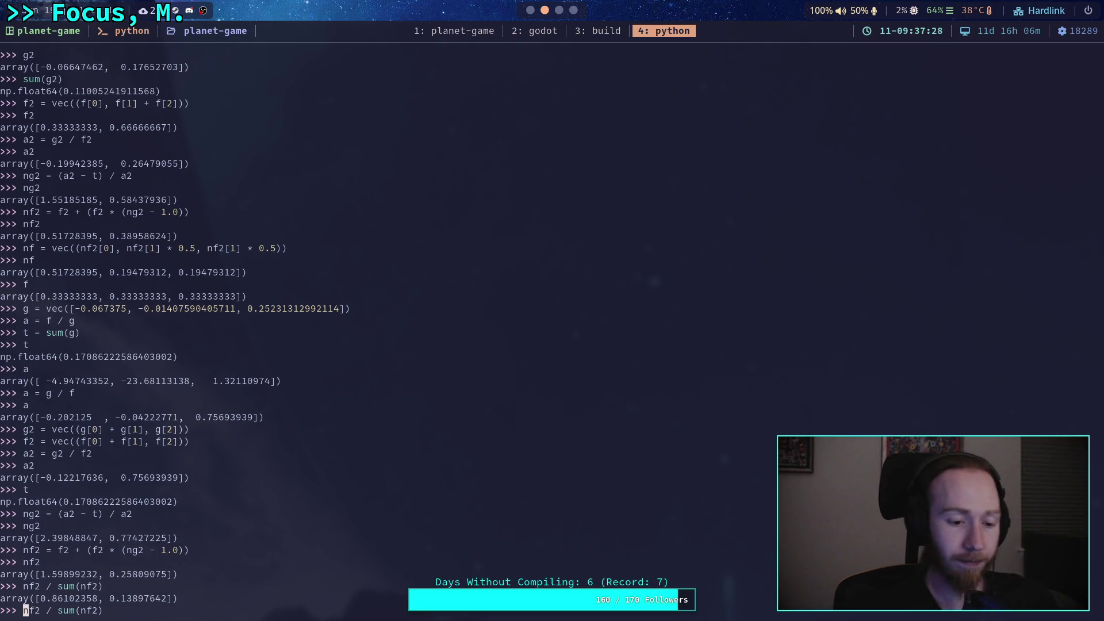
pyautogui.write('nf2 /')
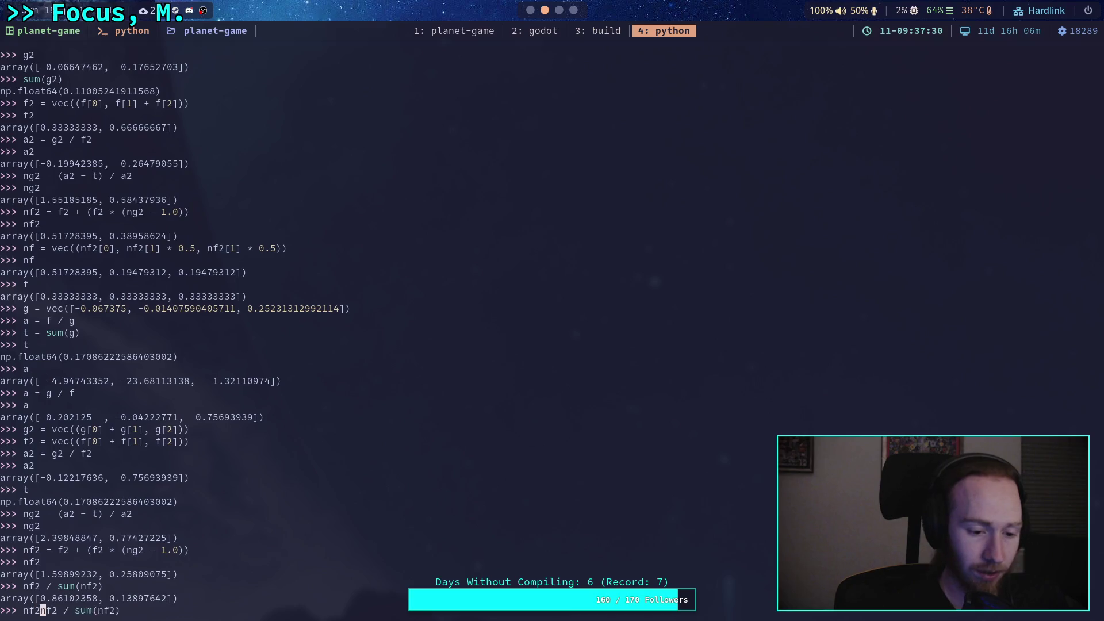
pyautogui.press('BackSpace')
pyautogui.press('BackSpace')
pyautogui.write('=')
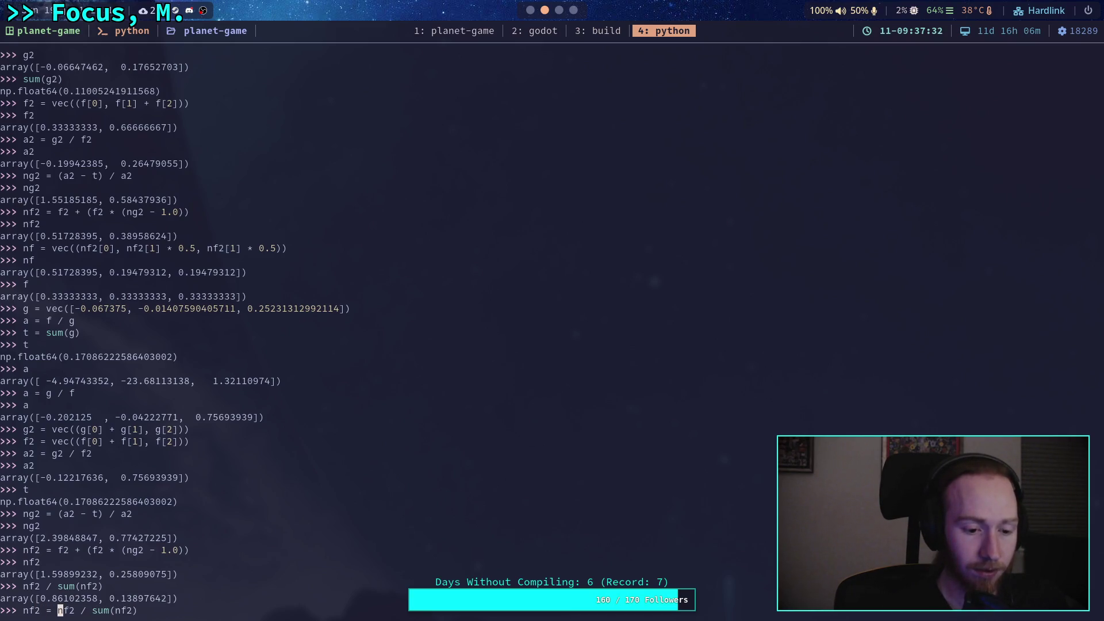
pyautogui.press('Return')
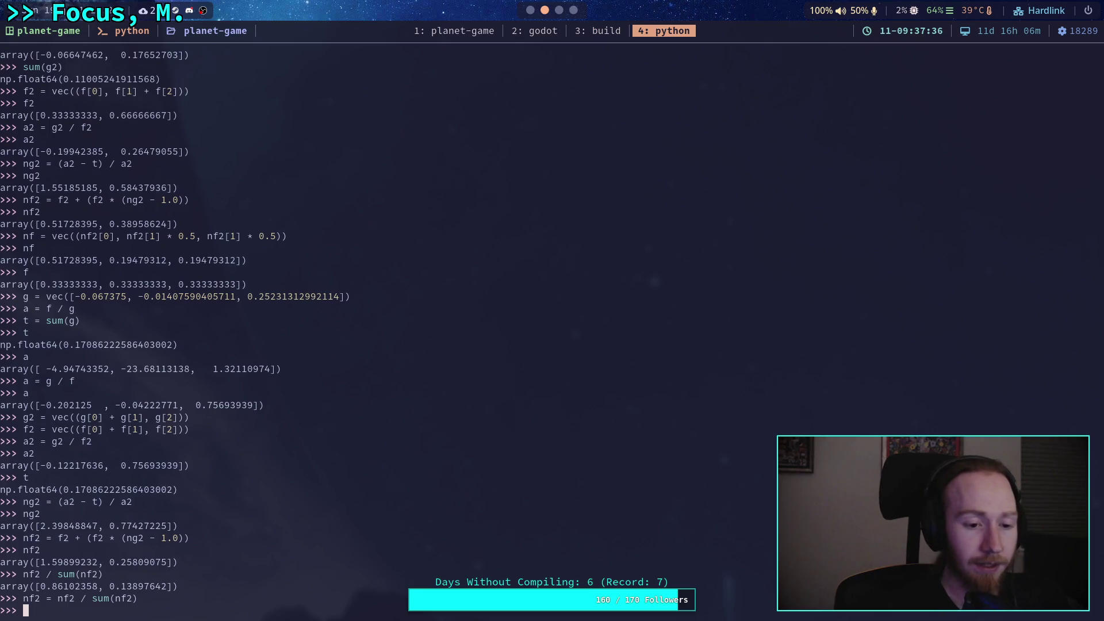
# Build f = vec((nf2[0]*0.5, nf2[0]*0.5, nf2[1])), print it and select the values.
pyautogui.write('f')
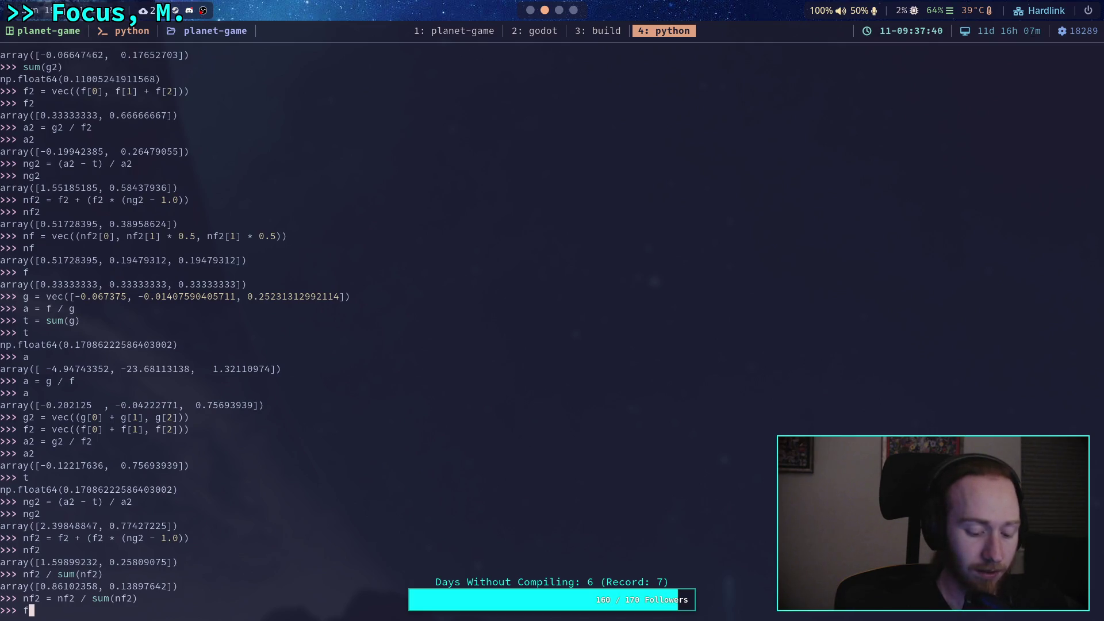
pyautogui.write(' = ')
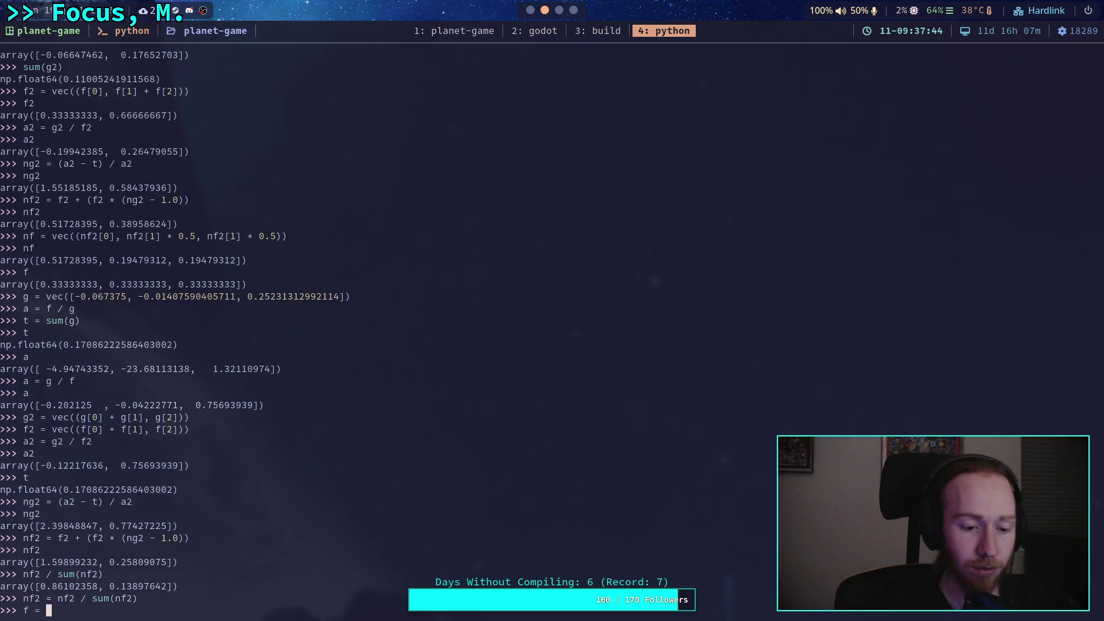
pyautogui.write('vec((nf2[0] * 0.5, nf')
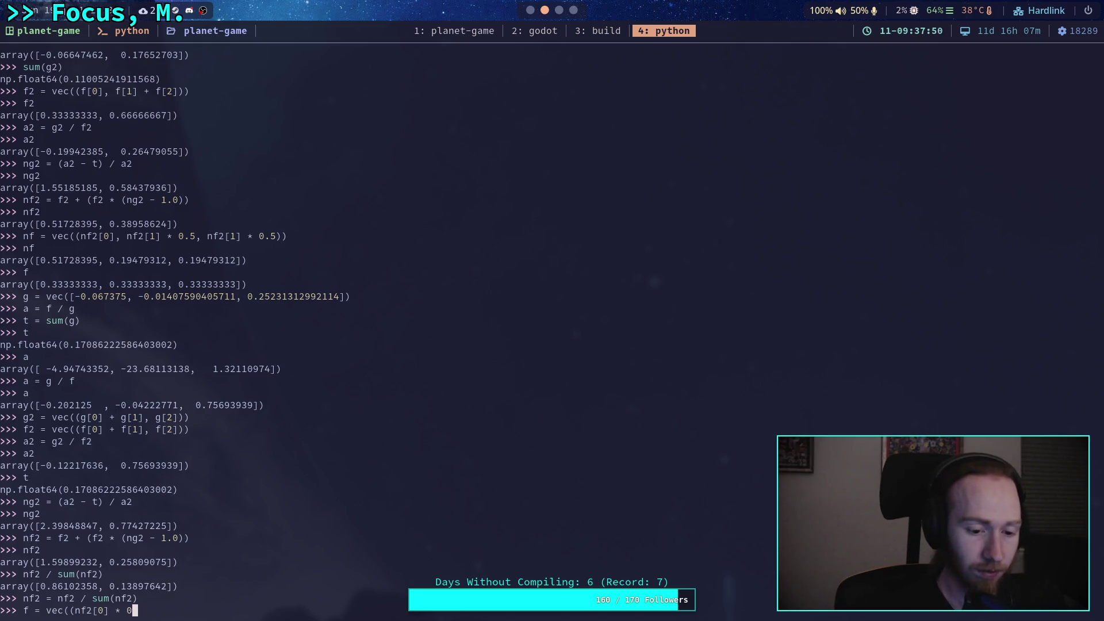
pyautogui.write('2')
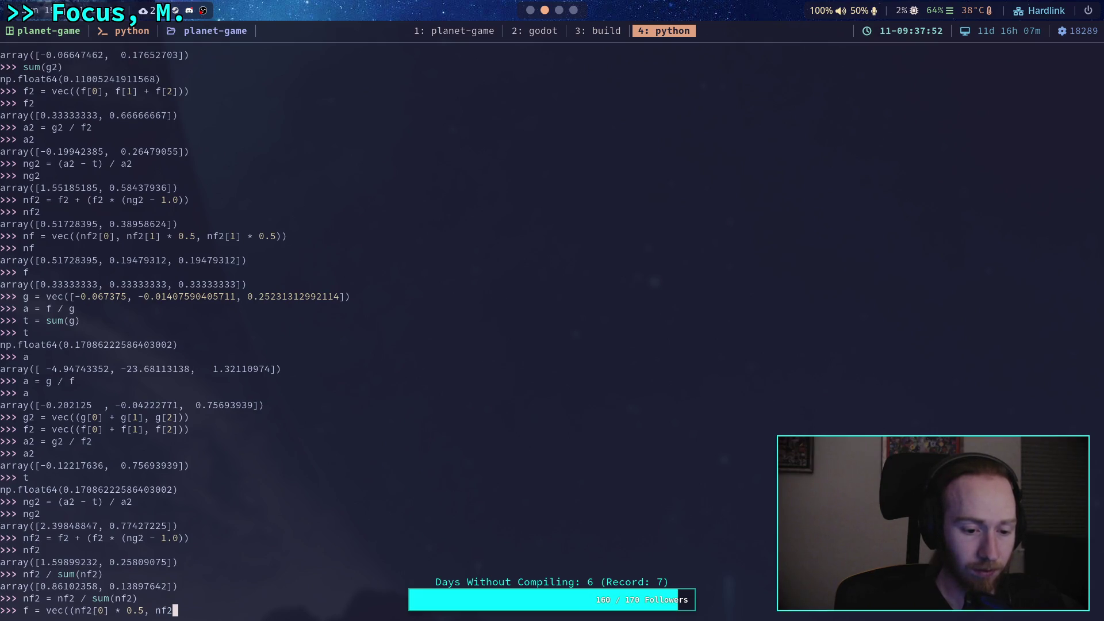
pyautogui.write('[0] ')
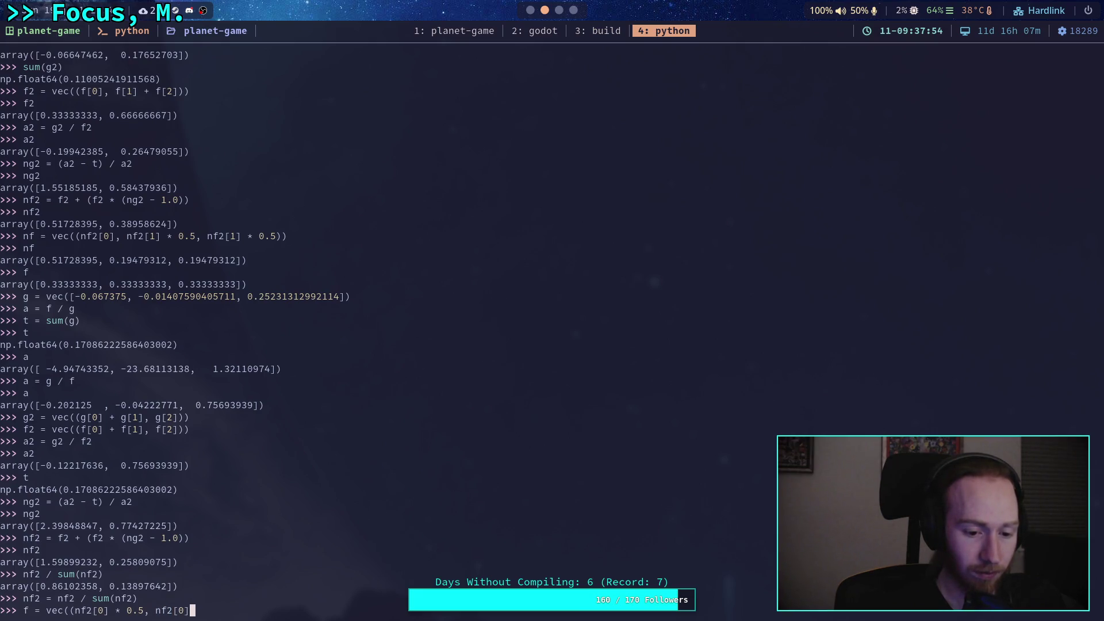
pyautogui.write('* 0.5, ')
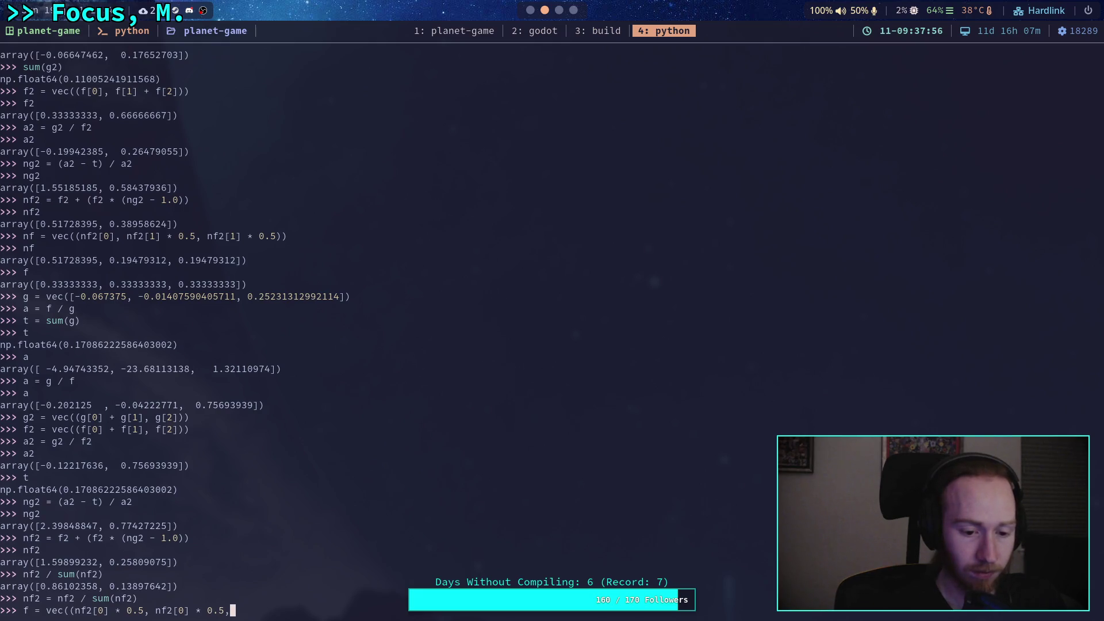
pyautogui.write('nf2[')
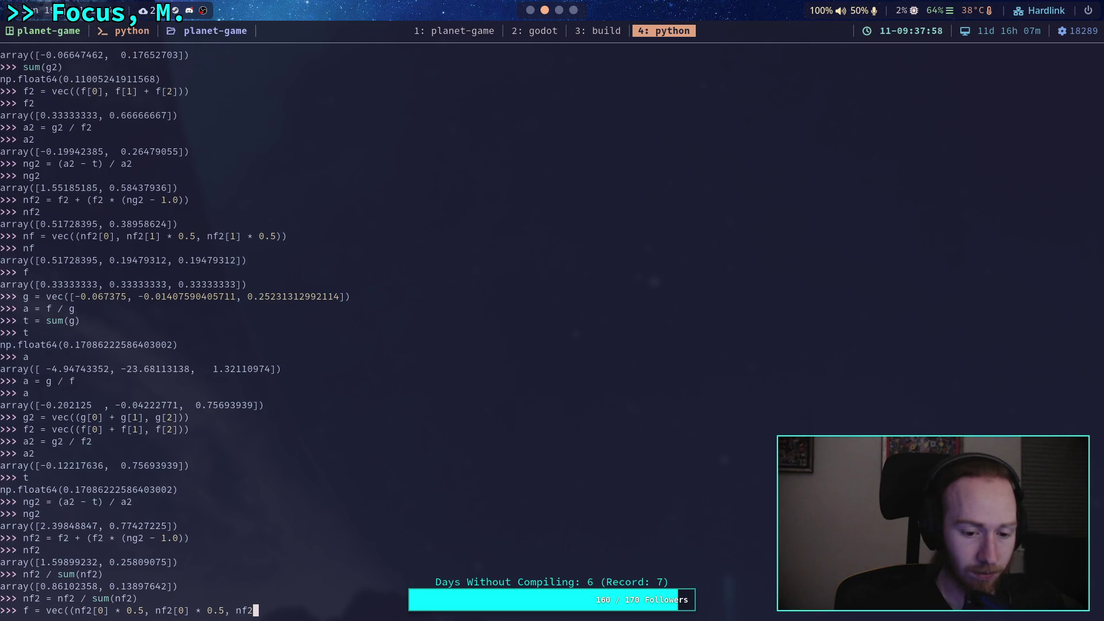
pyautogui.write('1])')
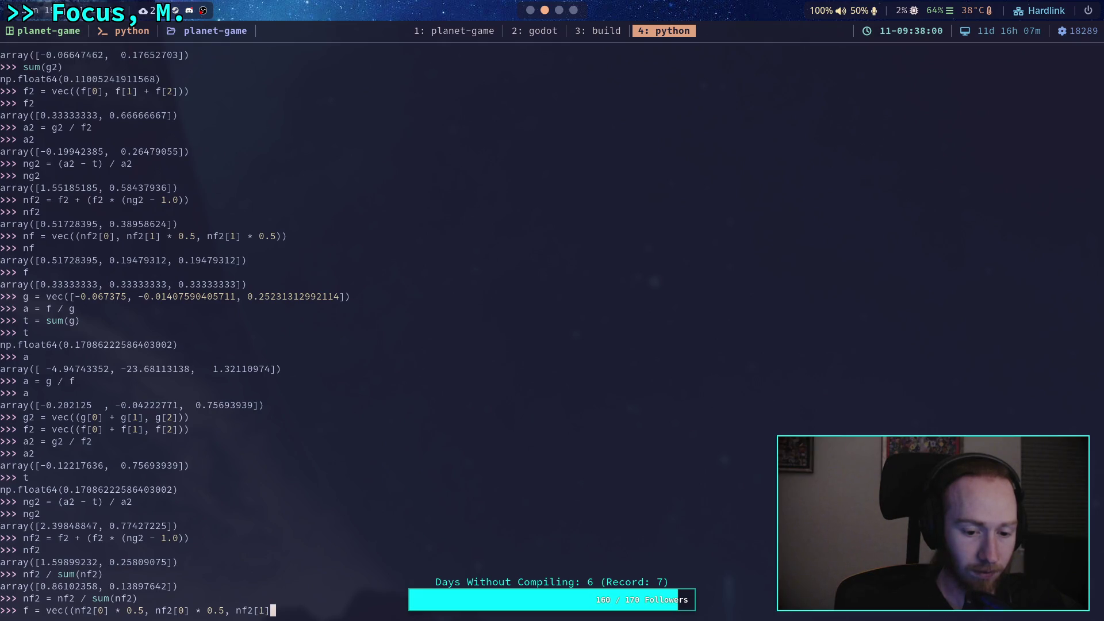
pyautogui.write(')')
pyautogui.press('Return')
pyautogui.write('f')
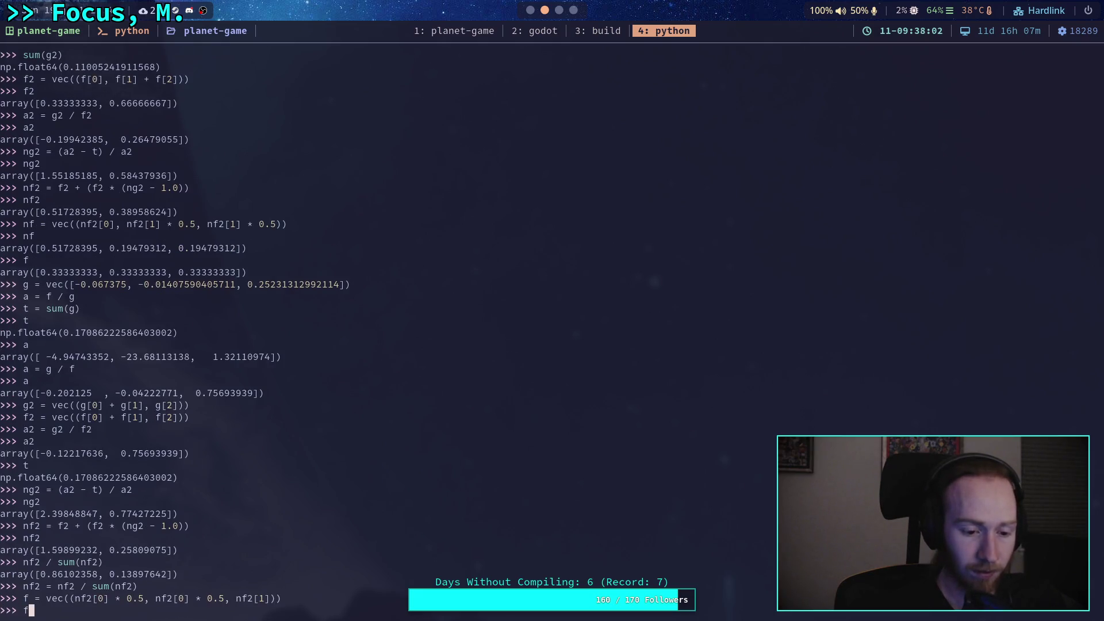
pyautogui.press('Return')
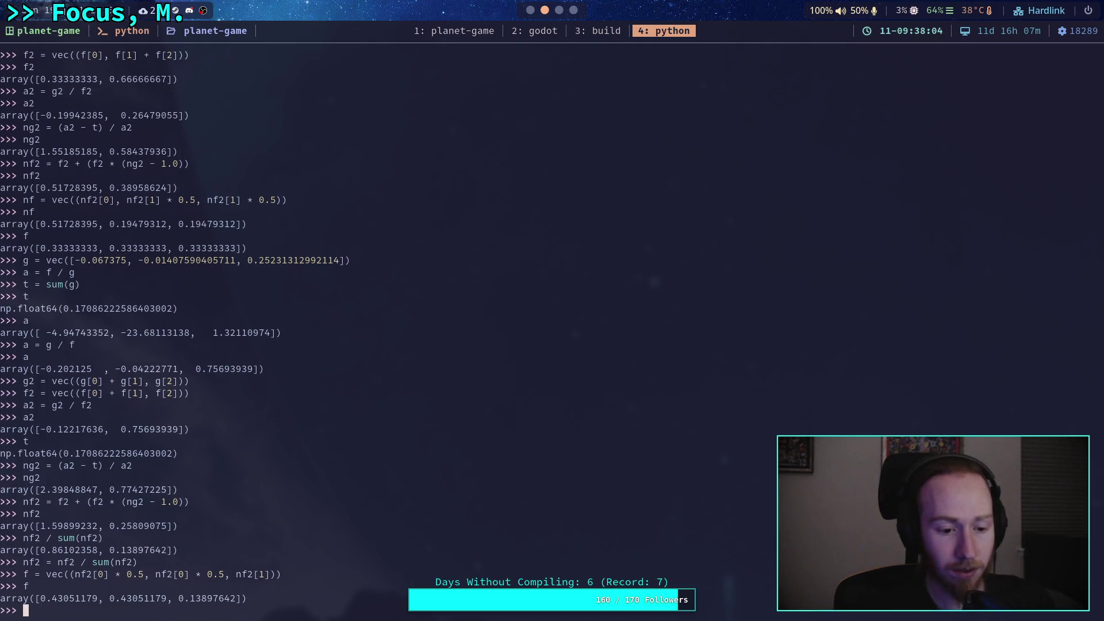
pyautogui.moveTo(39, 600); pyautogui.dragTo(247, 600)
pyautogui.hotkey('ctrl', 'c')
pyautogui.press('super+1')
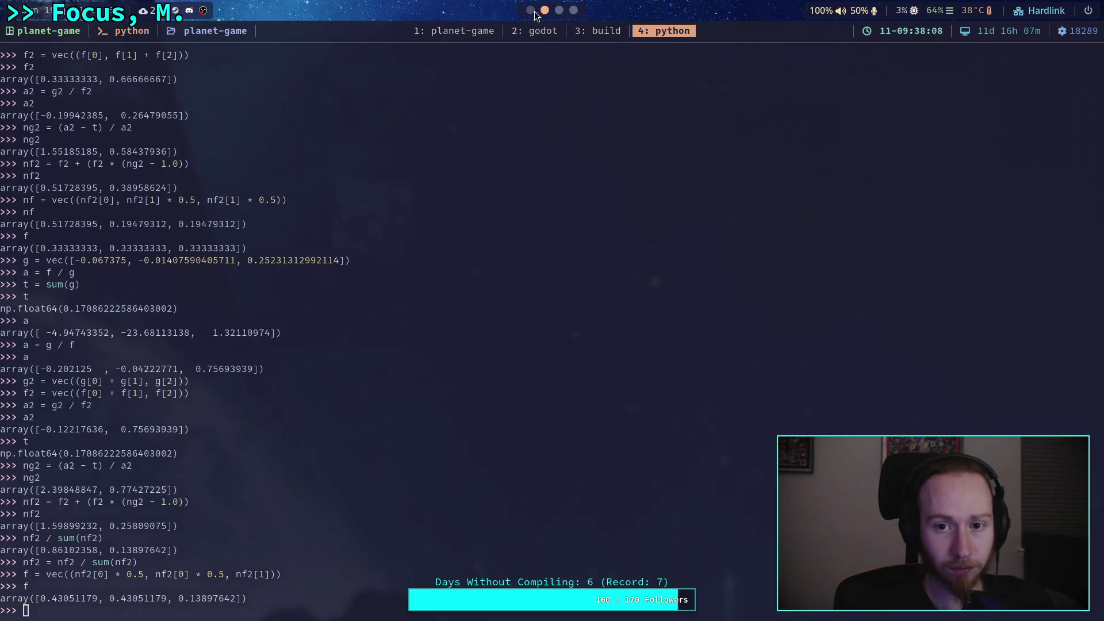
# Uncomment line 26 of balance_body_2d.gd, paste forces [0.43051179, 0.43051179, 0.13897642], and save.
pyautogui.click(452, 34)
pyautogui.click(498, 34)
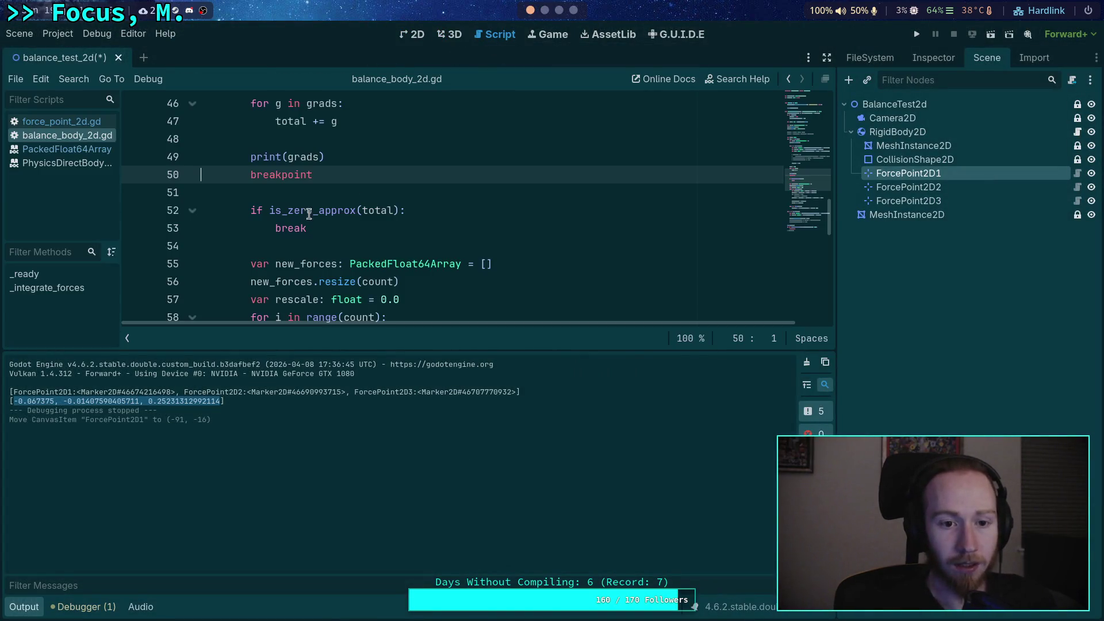
pyautogui.scroll(6, 402, 212)
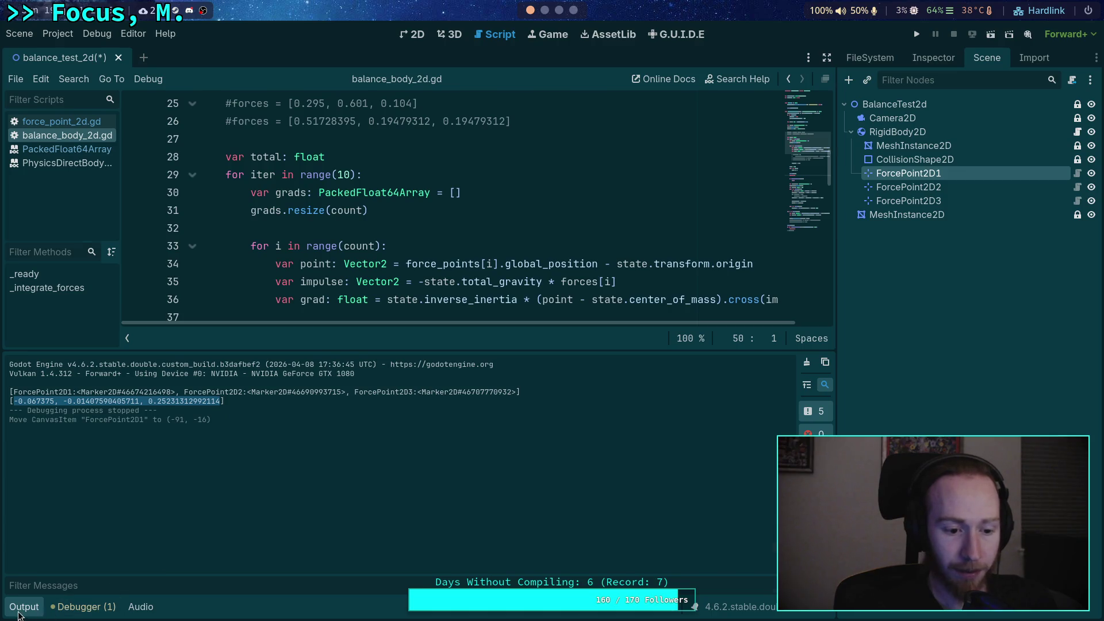
pyautogui.click(23, 607)
pyautogui.scroll(6, 230, 455)
pyautogui.click(236, 445)
pyautogui.press('BackSpace')
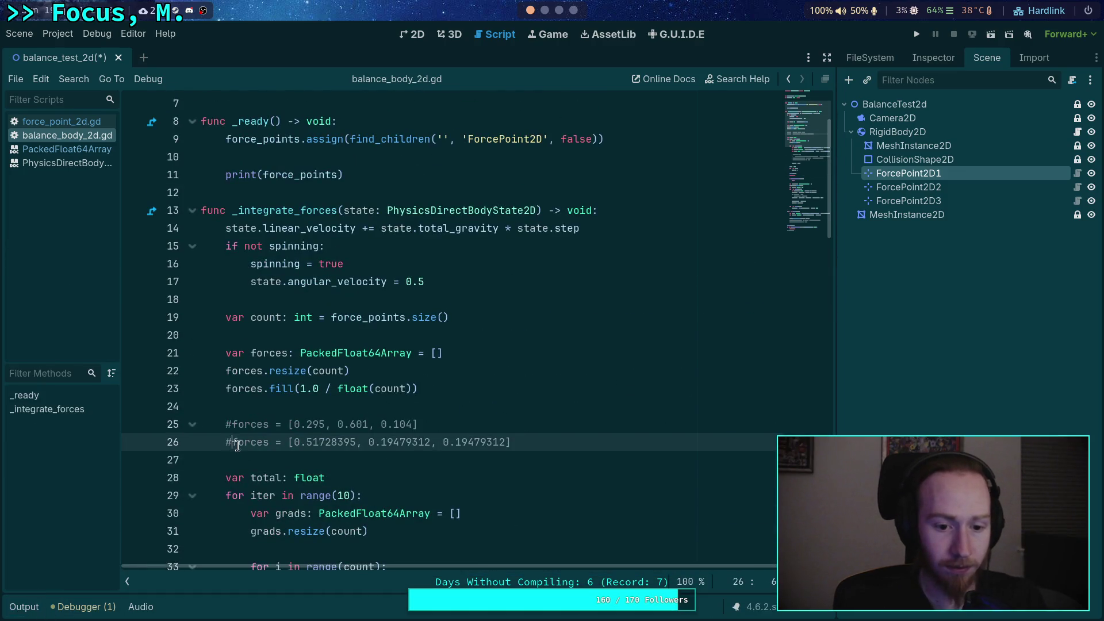
pyautogui.moveTo(287, 442)
pyautogui.mouseDown()
pyautogui.moveTo(511, 442)
pyautogui.moveTo(280, 448)
pyautogui.mouseUp()
pyautogui.hotkey('ctrl', 'v')
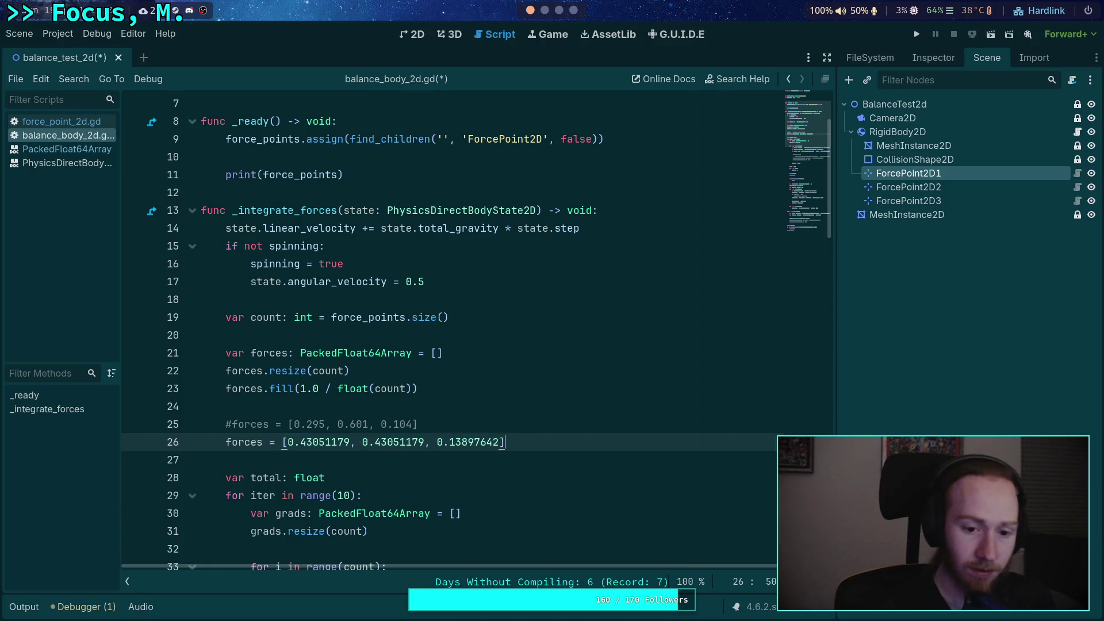
pyautogui.hotkey('ctrl', 's')
pyautogui.scroll(-5, 414, 417)
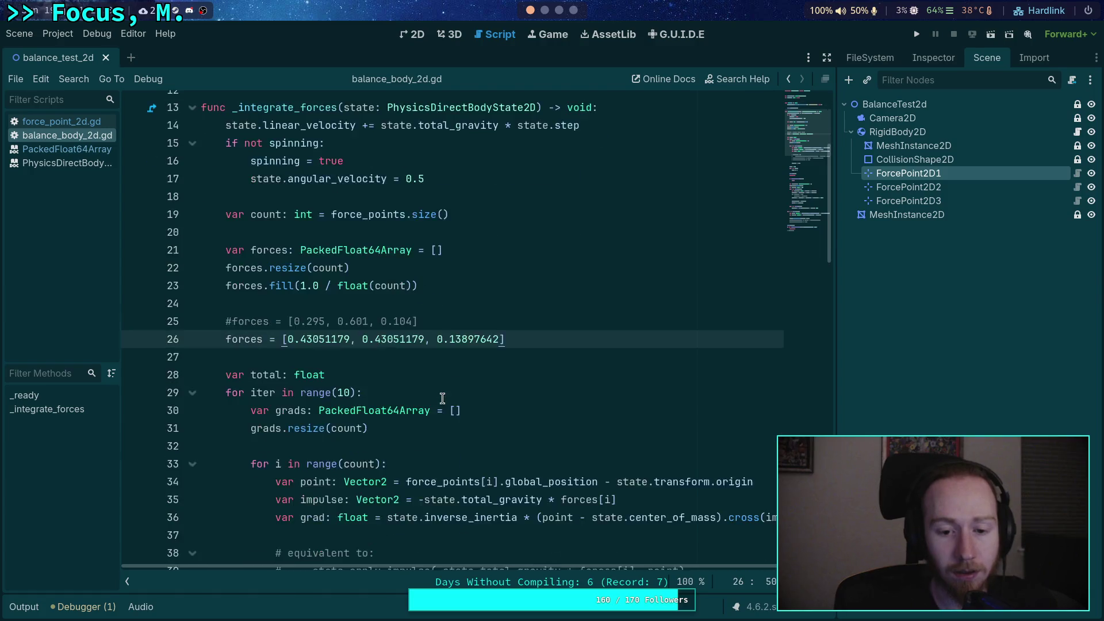
pyautogui.scroll(-1, 526, 384)
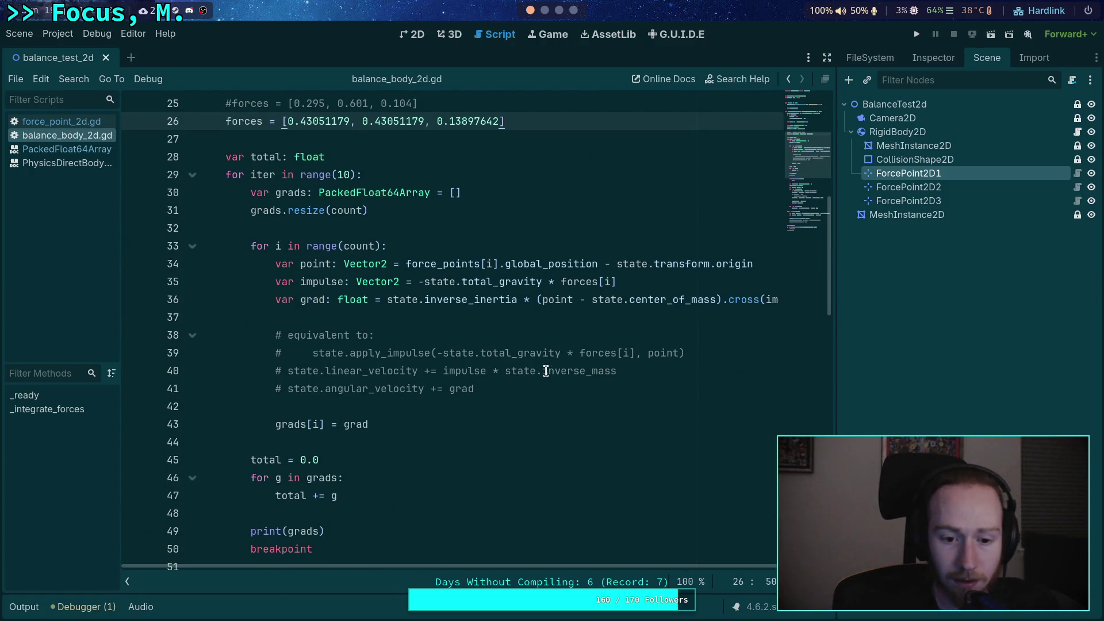
pyautogui.scroll(-2, 575, 368)
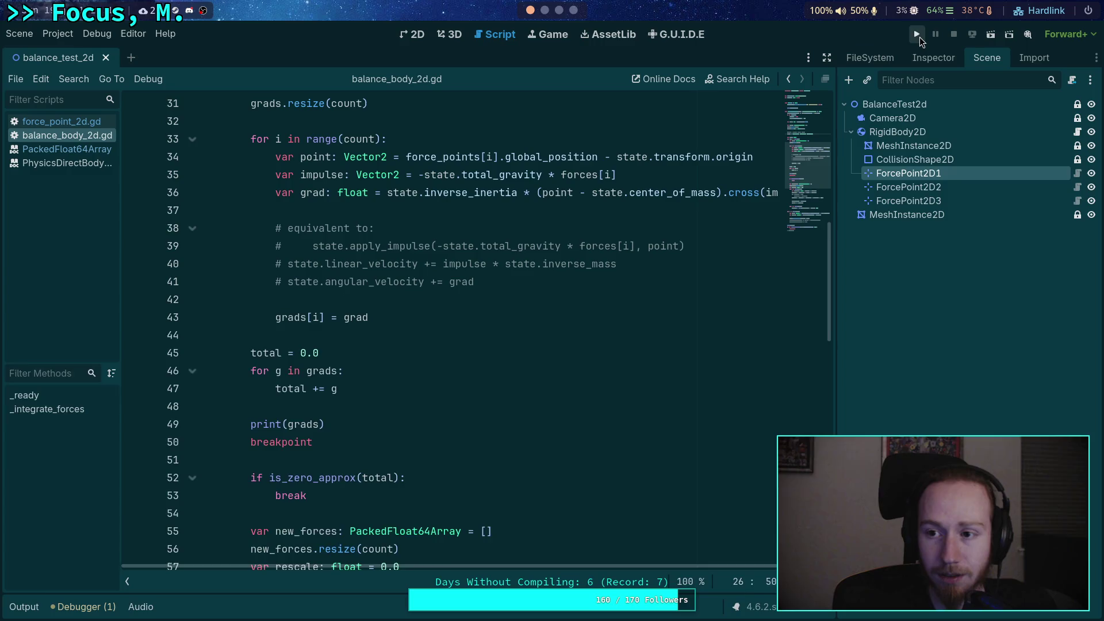
# Run and relaunch the scene, then return to the editor paused with forces 0.431, 0.431, 0.139.
pyautogui.click(918, 35)
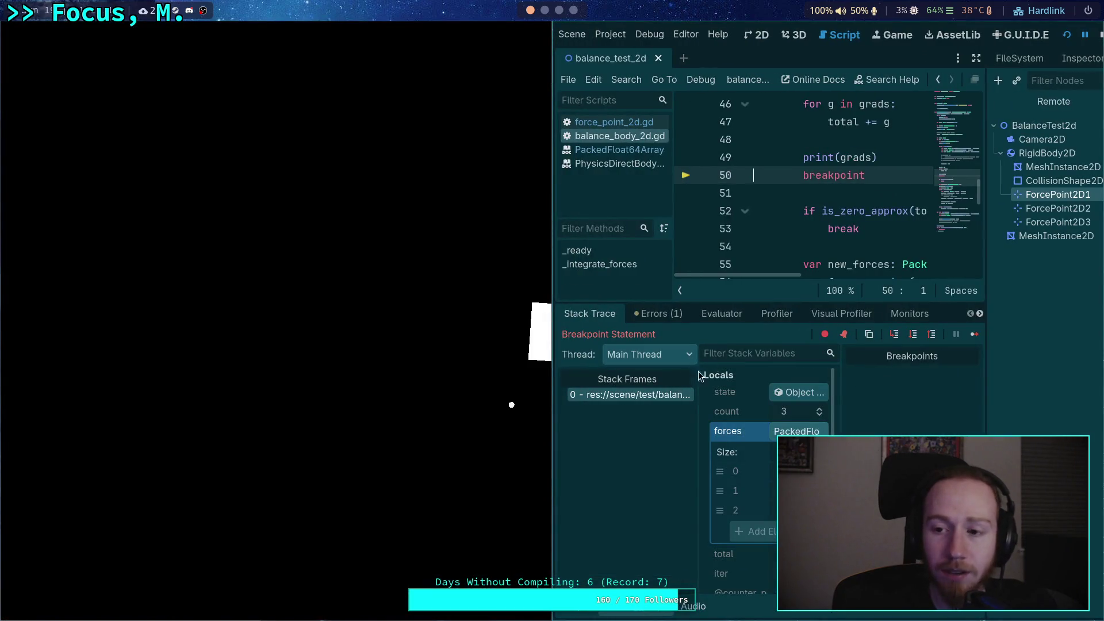
pyautogui.click(1100, 36)
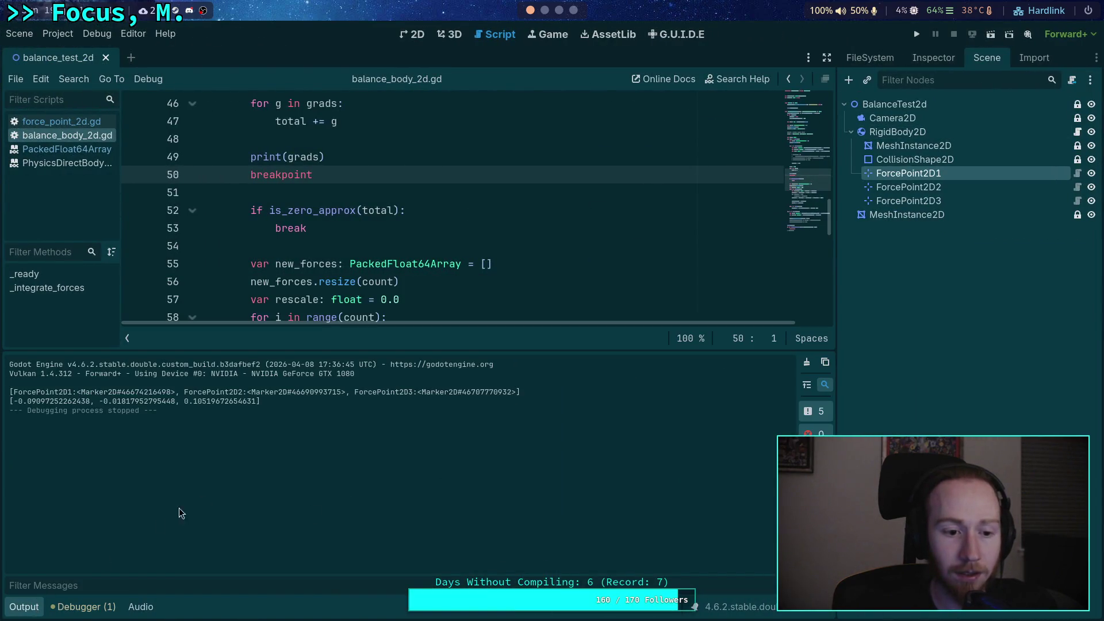
pyautogui.click(917, 39)
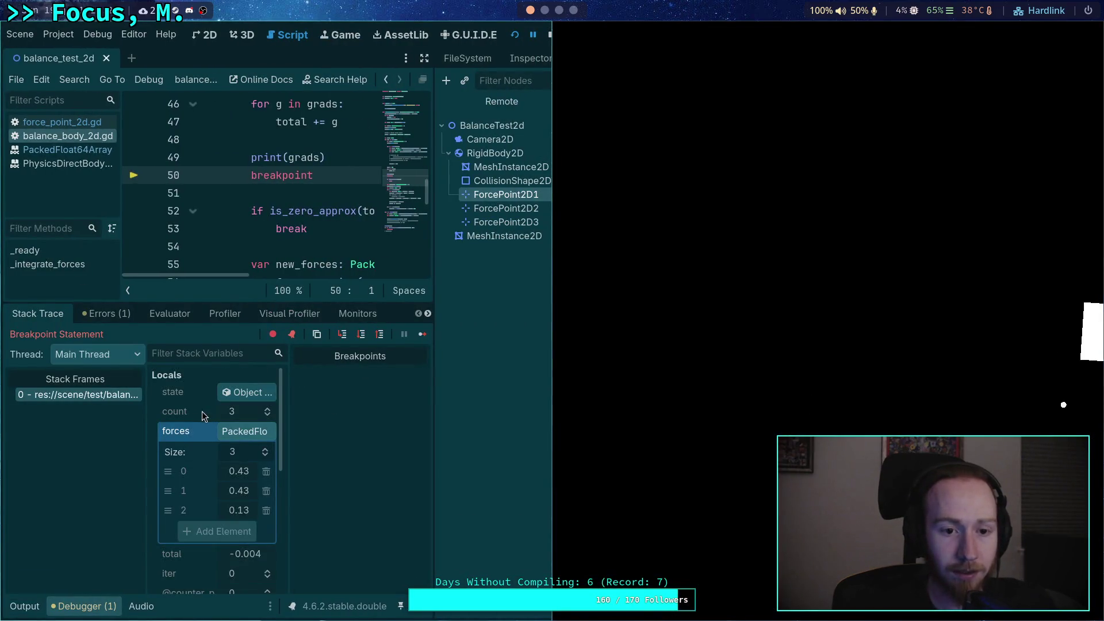
pyautogui.scroll(-2, 217, 460)
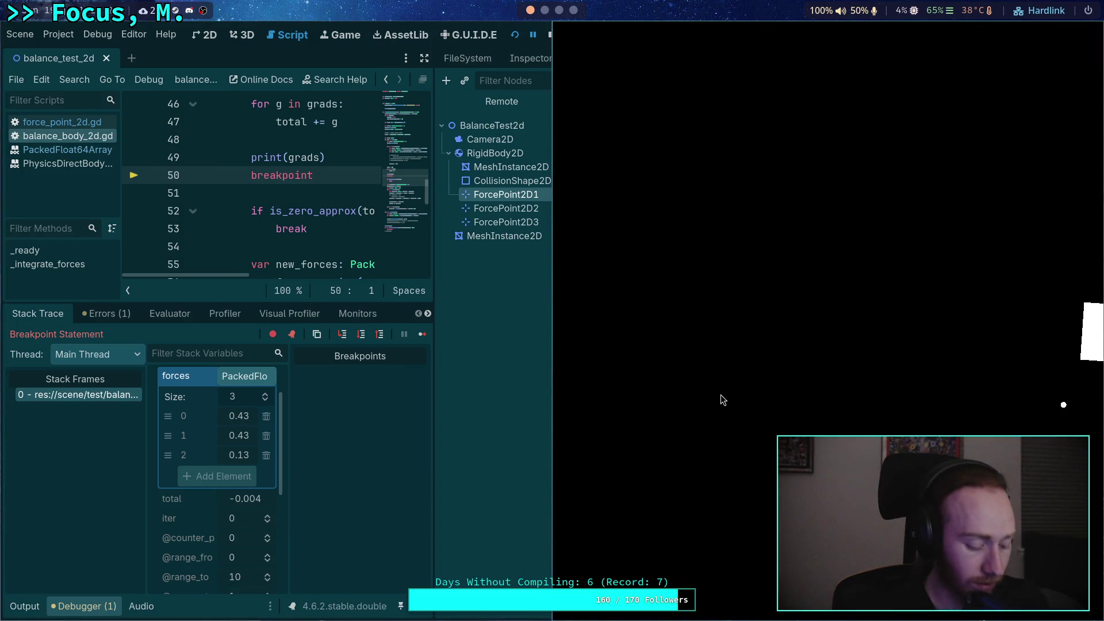
pyautogui.press('super+f')
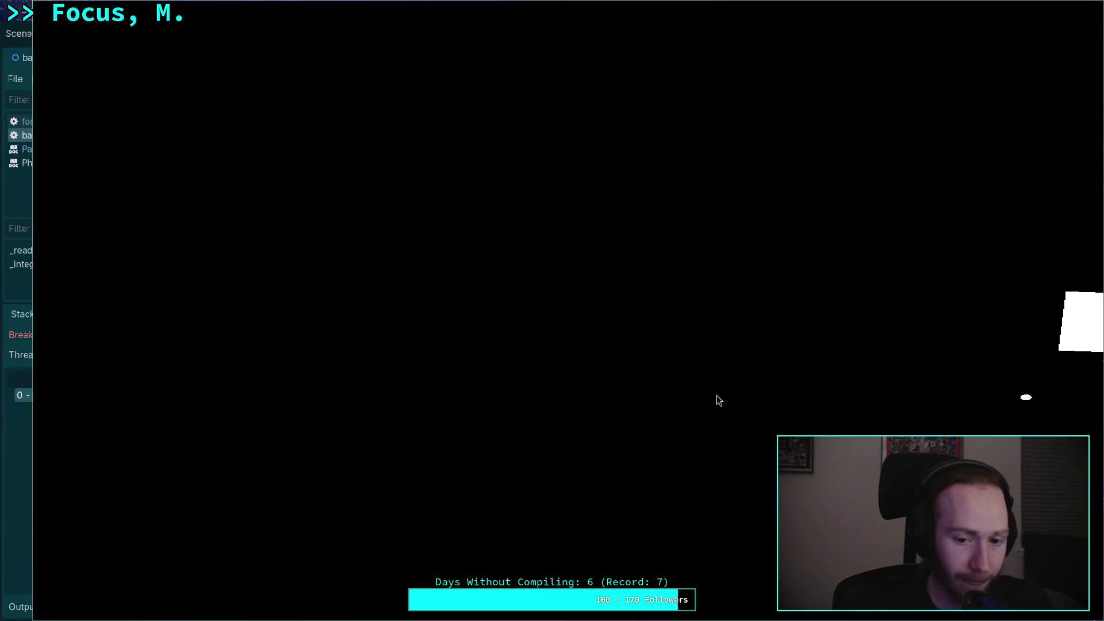
pyautogui.press('super+f')
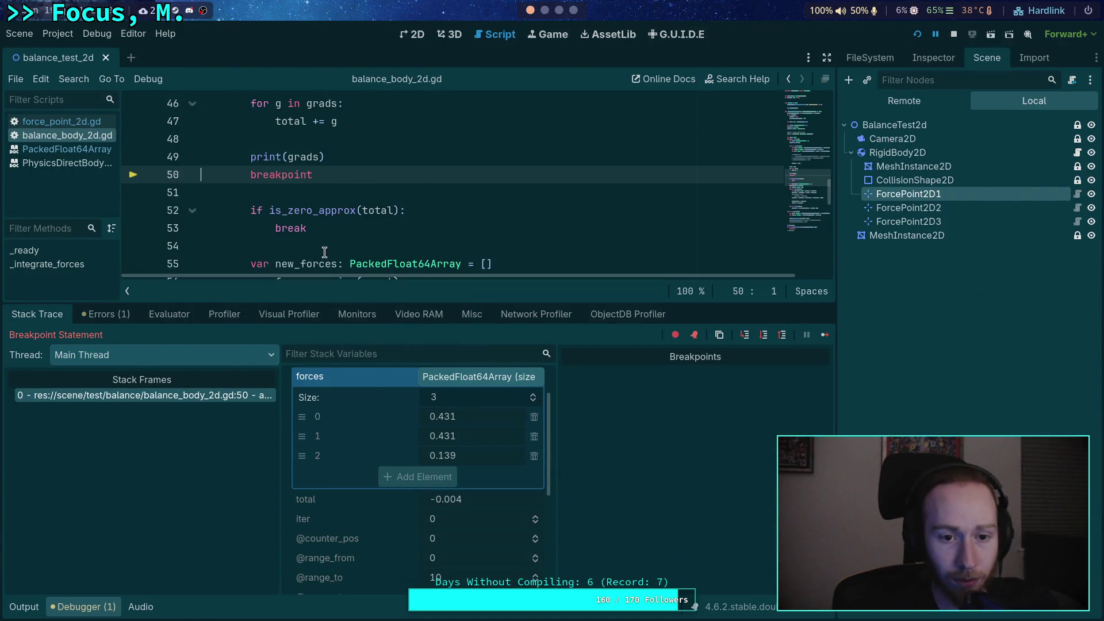
pyautogui.moveTo(339, 303); pyautogui.dragTo(341, 388)
# Step over from the breakpoint into the per-point loop, up to rescaling the first point's force.
pyautogui.scroll(-2, 349, 288)
pyautogui.scroll(3, 349, 295)
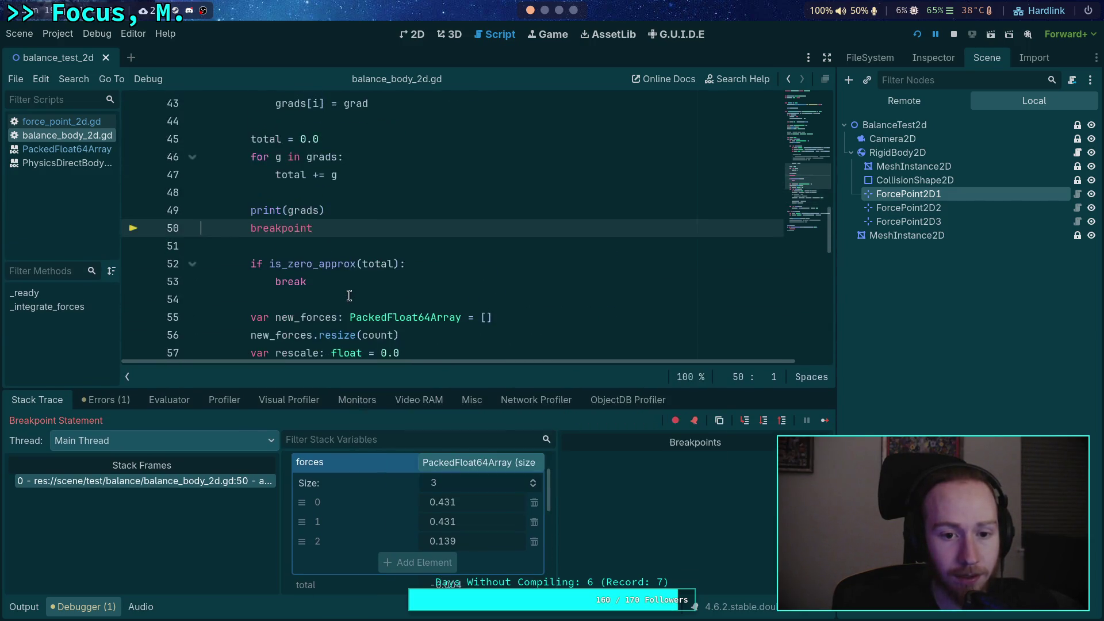
pyautogui.scroll(5, 349, 295)
pyautogui.scroll(-6, 345, 287)
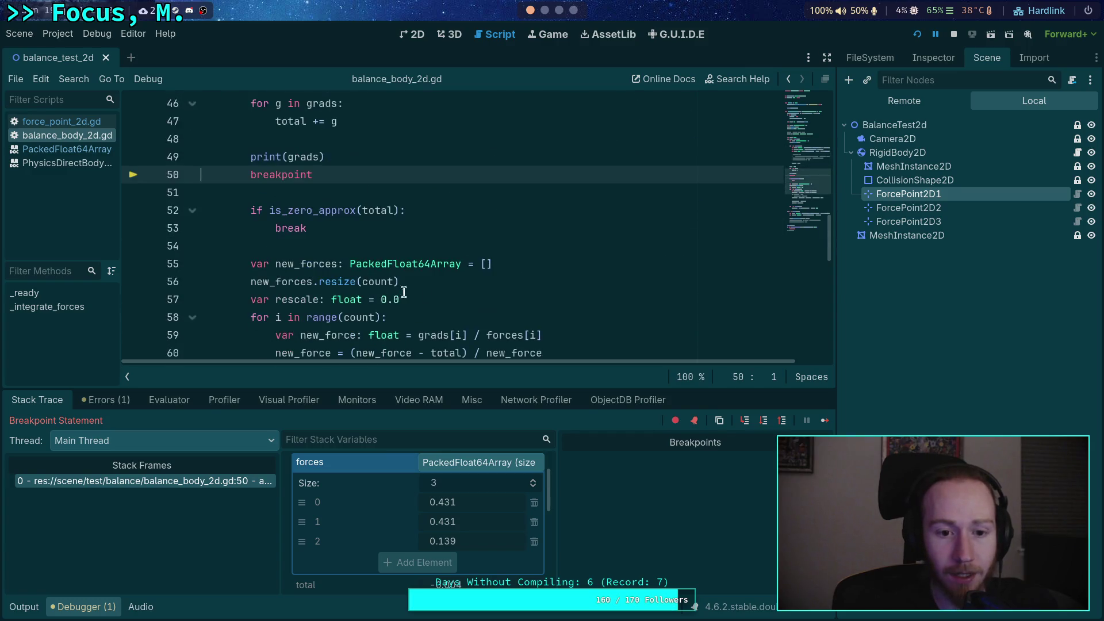
pyautogui.click(763, 422)
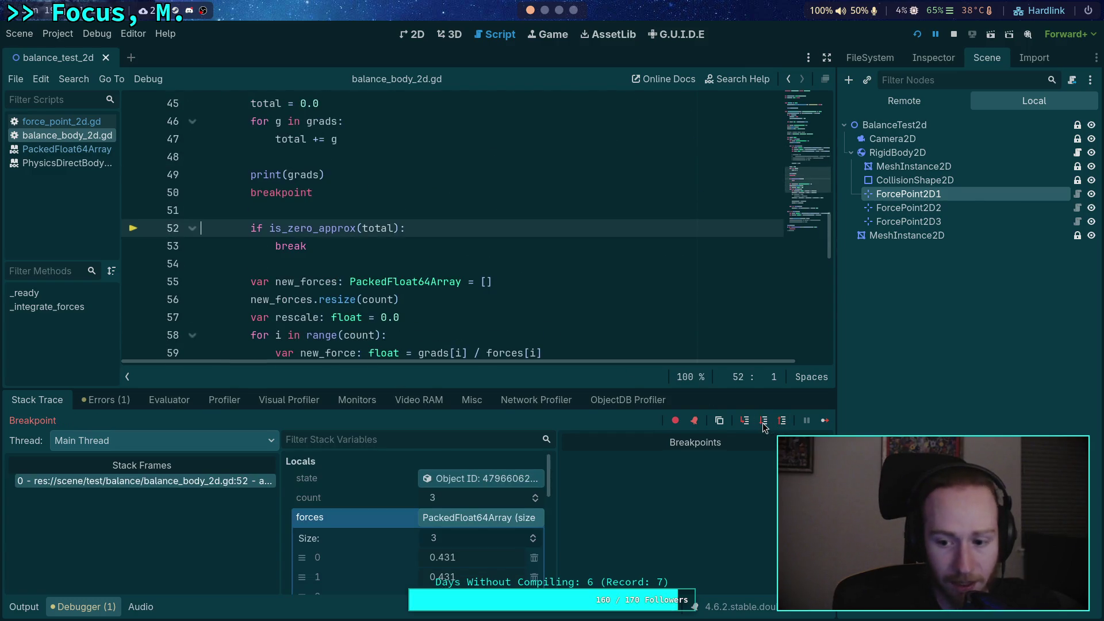
pyautogui.click(763, 422)
pyautogui.click(765, 422)
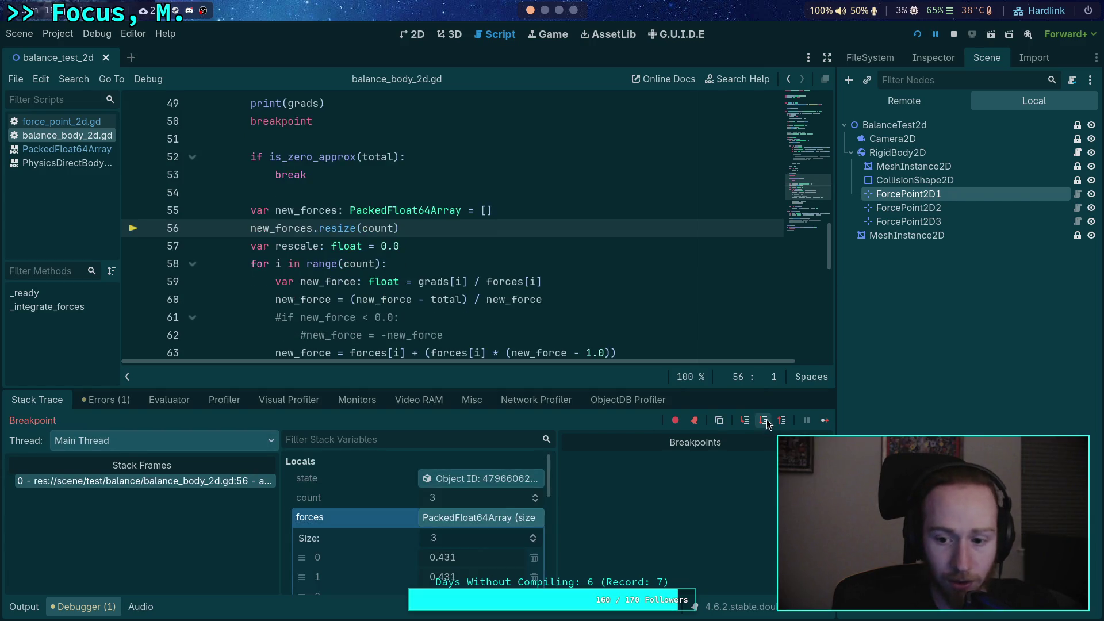
pyautogui.click(766, 423)
pyautogui.click(766, 423)
pyautogui.click(766, 424)
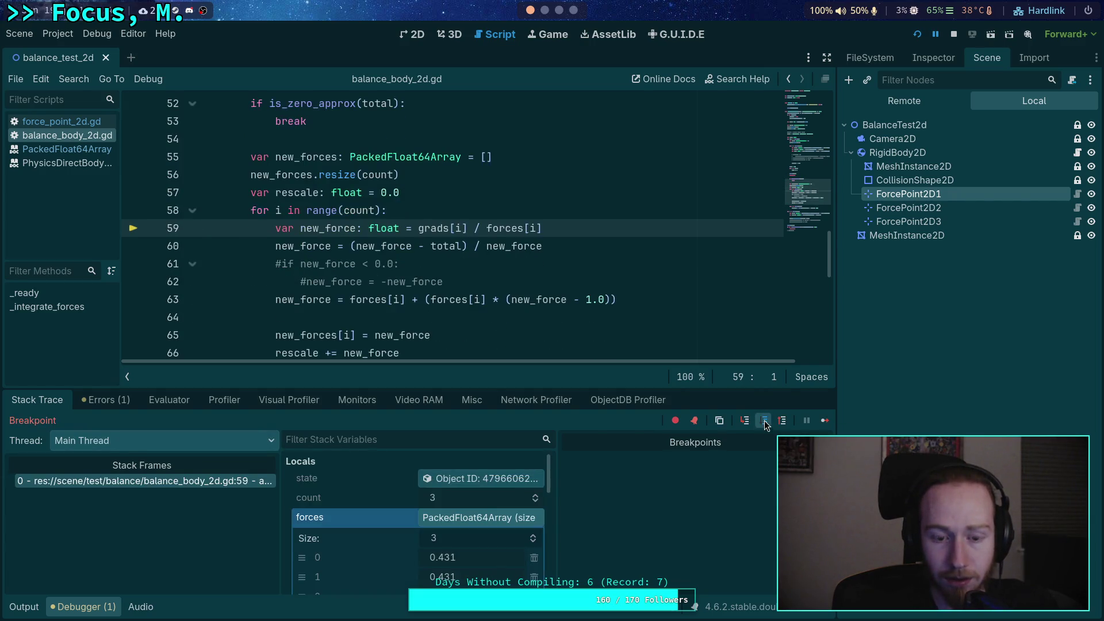
pyautogui.click(765, 423)
pyautogui.click(763, 425)
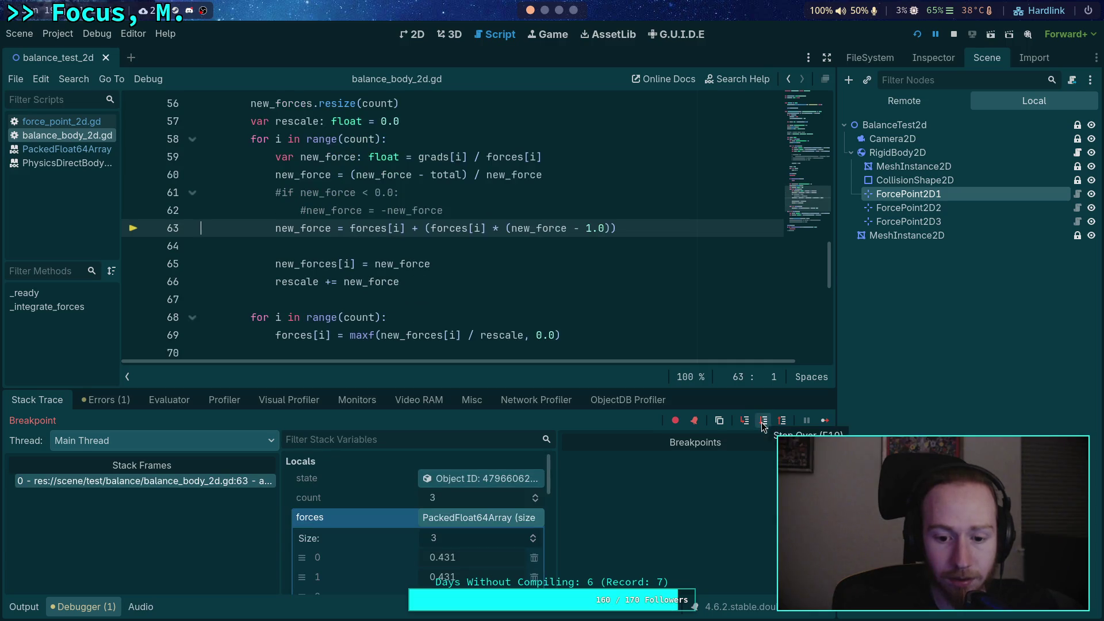
pyautogui.moveTo(511, 395); pyautogui.dragTo(489, 339)
pyautogui.scroll(-5, 474, 458)
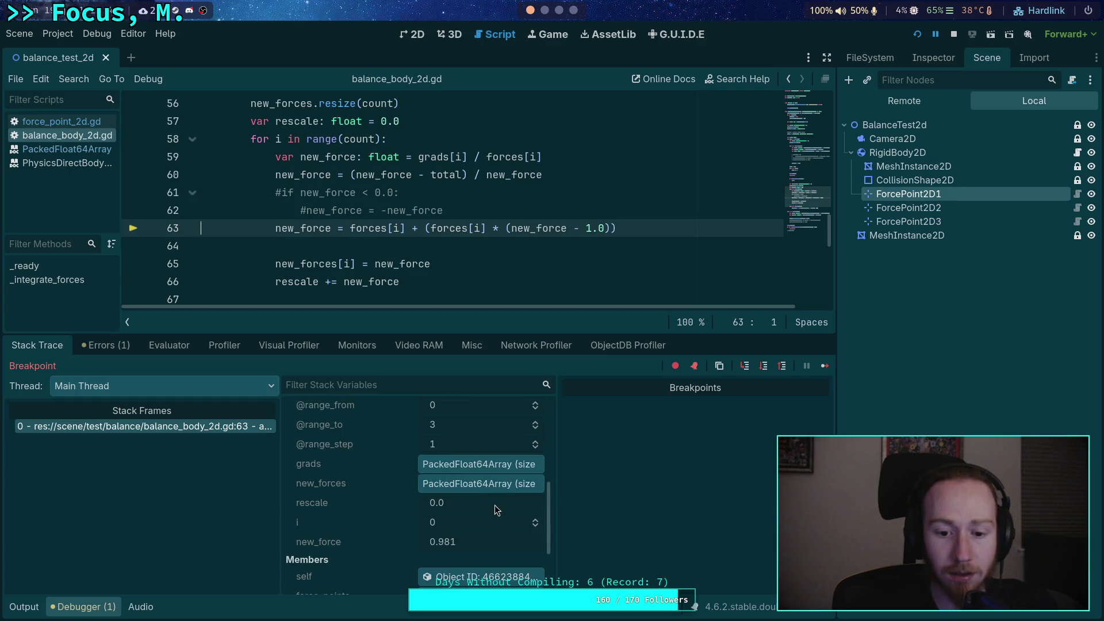
# Step through the second and third points' force updates to the normalisation loop.
pyautogui.click(763, 368)
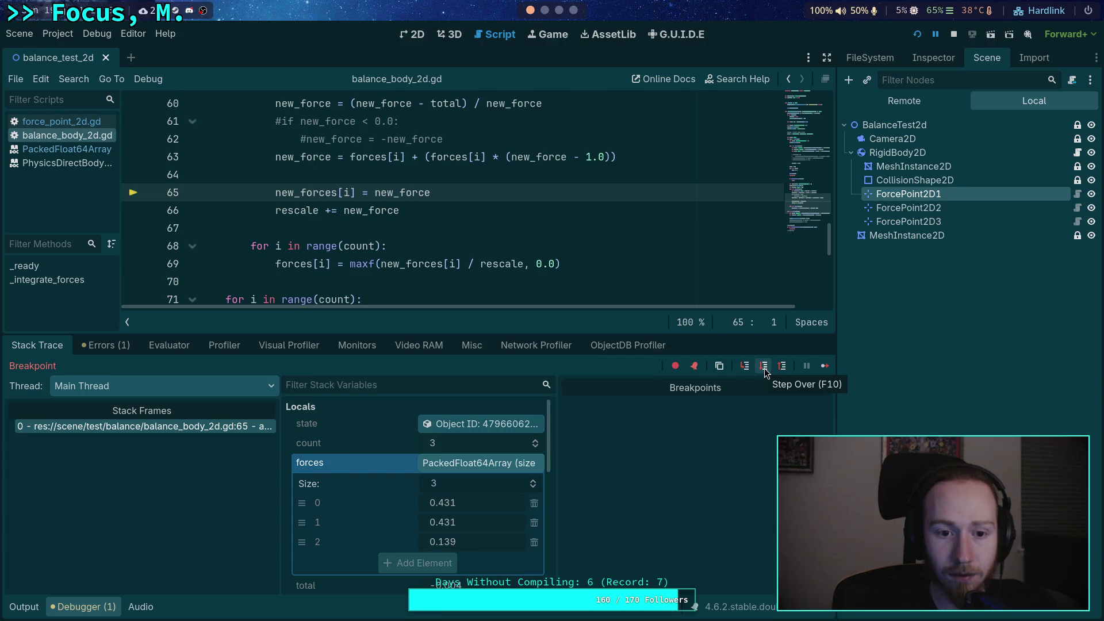
pyautogui.click(764, 367)
pyautogui.click(764, 367)
pyautogui.click(764, 366)
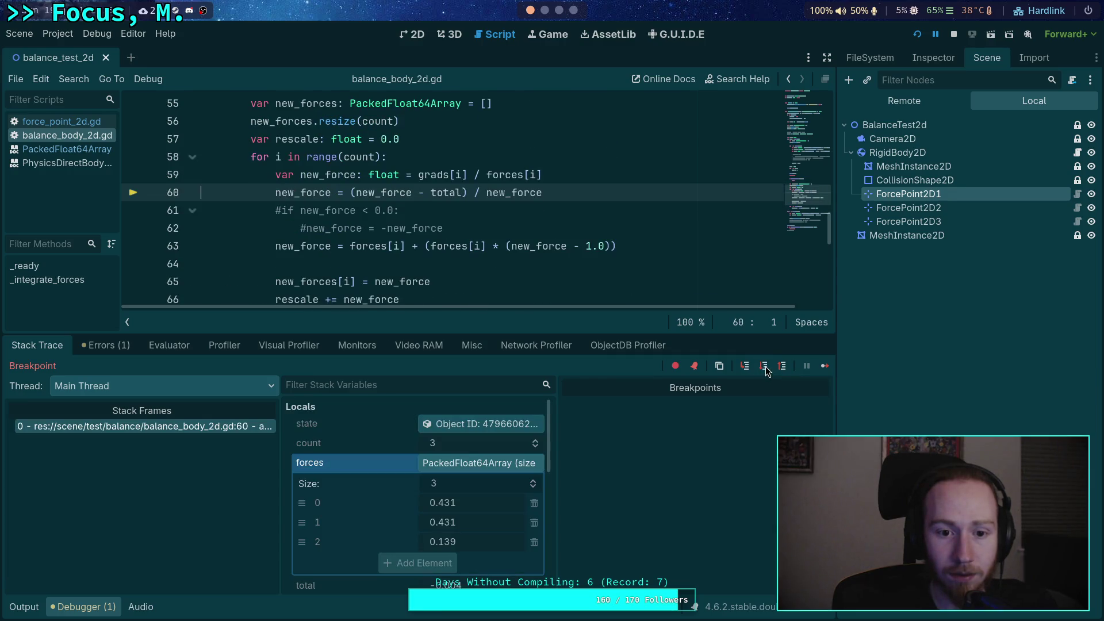
pyautogui.click(764, 367)
pyautogui.scroll(-3, 460, 450)
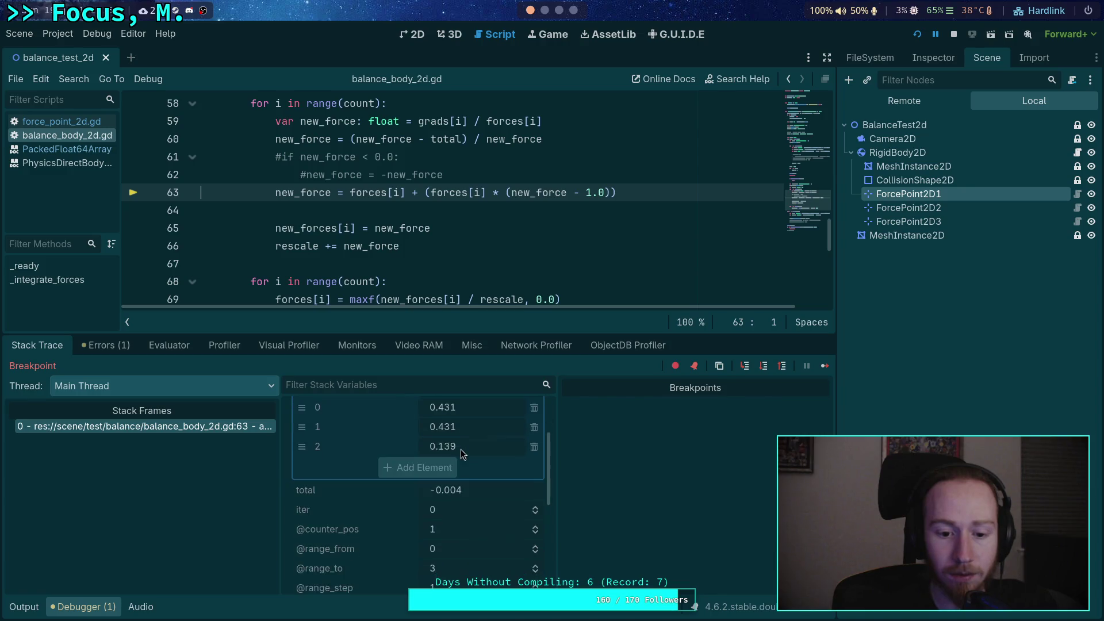
pyautogui.scroll(-3, 461, 450)
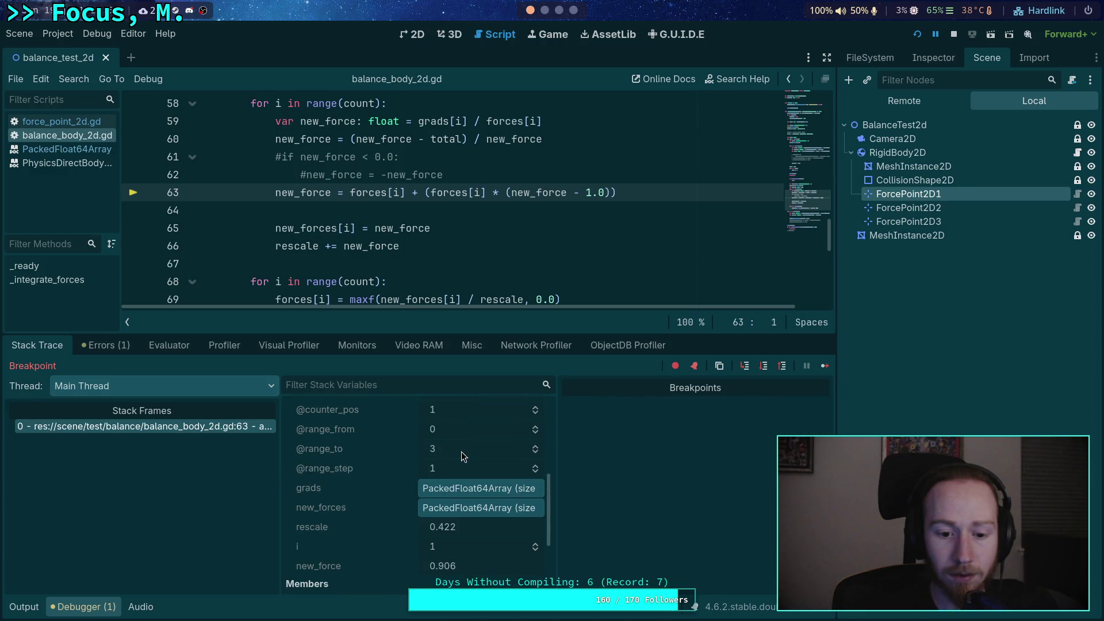
pyautogui.click(763, 366)
pyautogui.click(764, 366)
pyautogui.click(764, 367)
pyautogui.click(764, 367)
pyautogui.click(764, 367)
pyautogui.scroll(-3, 467, 459)
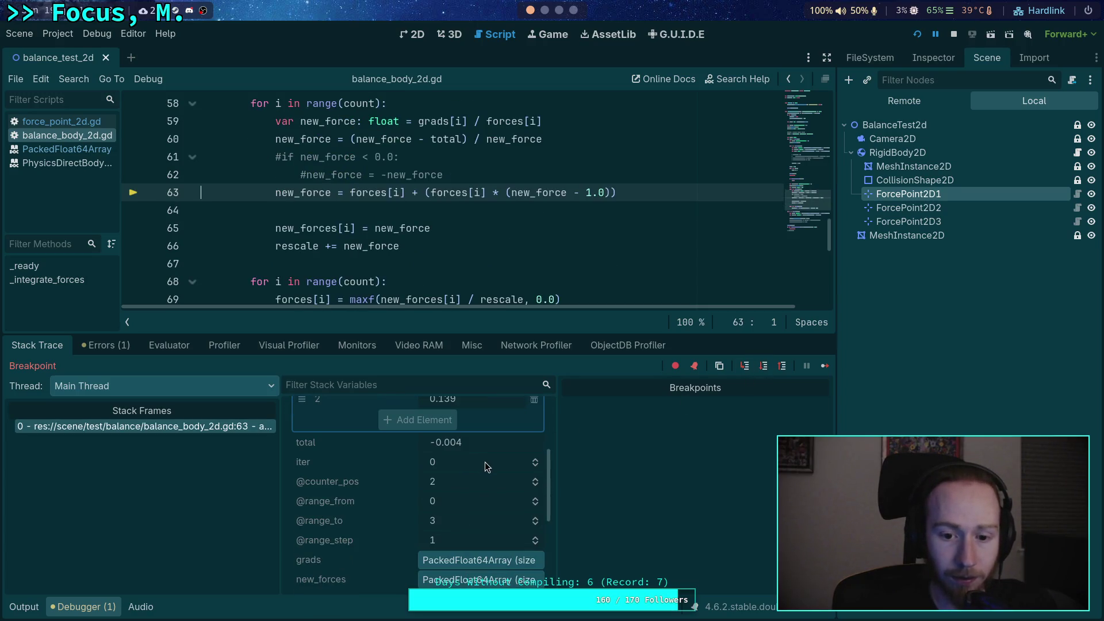
pyautogui.scroll(-3, 485, 463)
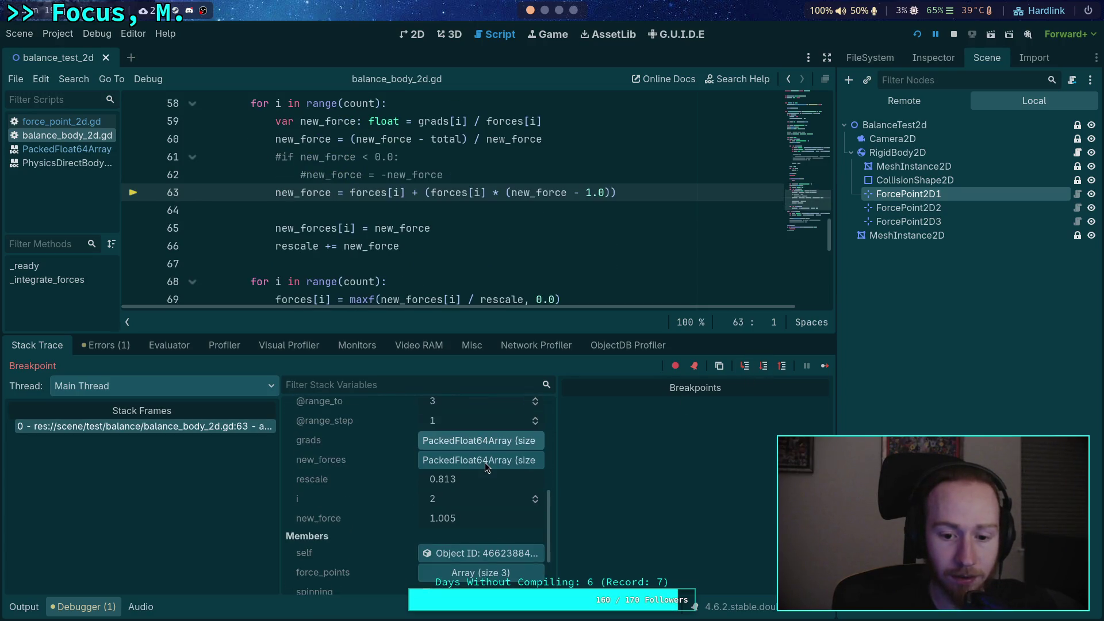
pyautogui.click(764, 367)
pyautogui.click(764, 367)
pyautogui.click(764, 367)
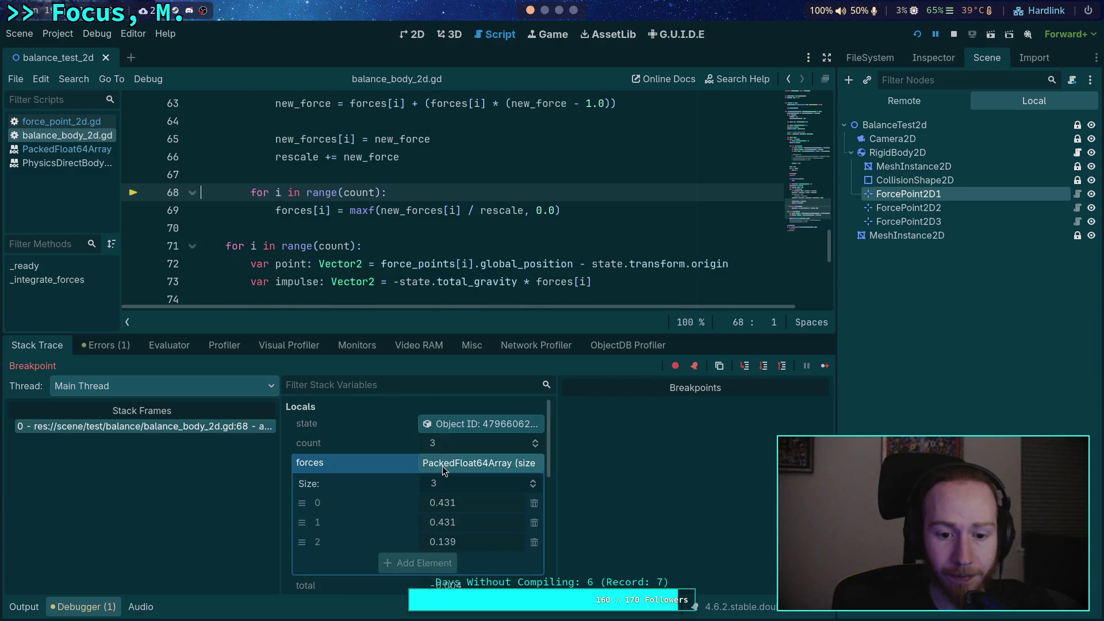
# Expand new_forces to view its three values, then step into the next iteration and check forces.
pyautogui.click(457, 464)
pyautogui.scroll(-3, 446, 466)
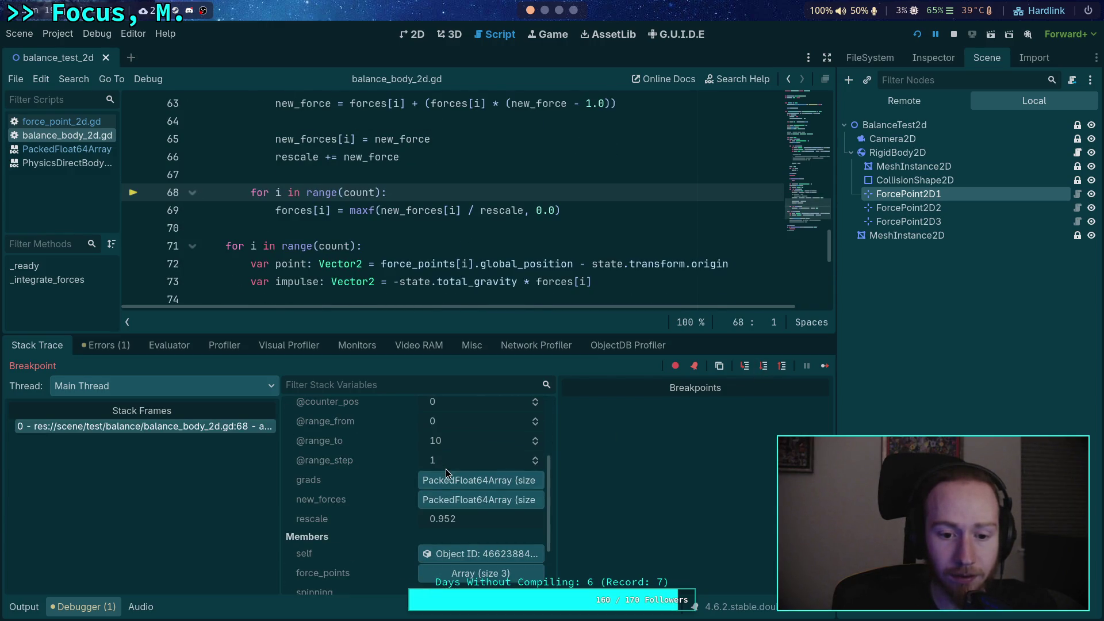
pyautogui.click(457, 504)
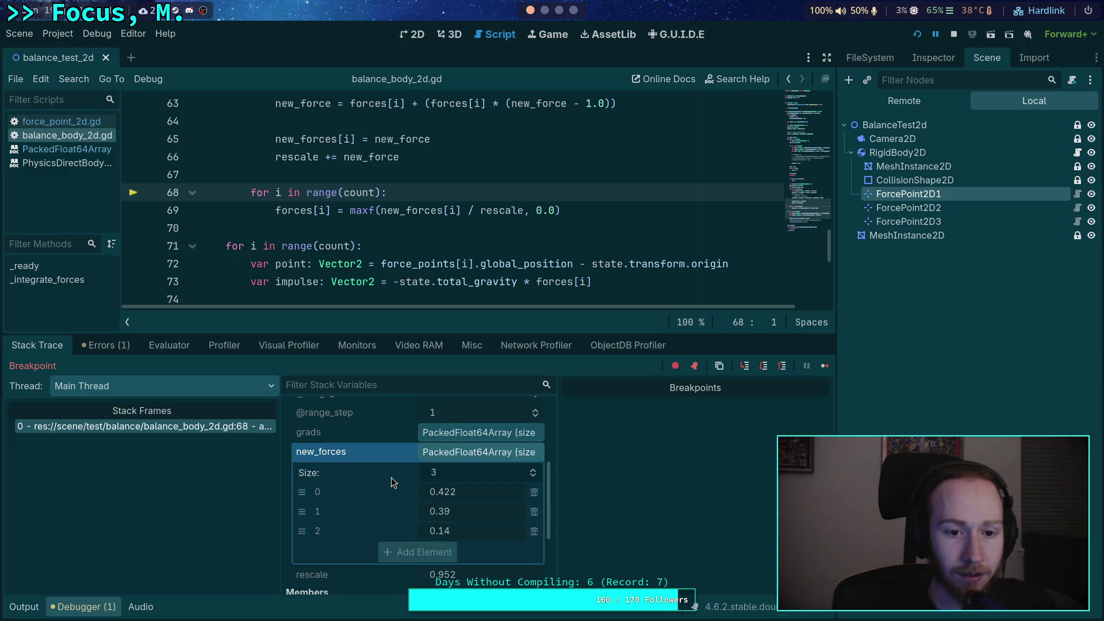
pyautogui.click(764, 368)
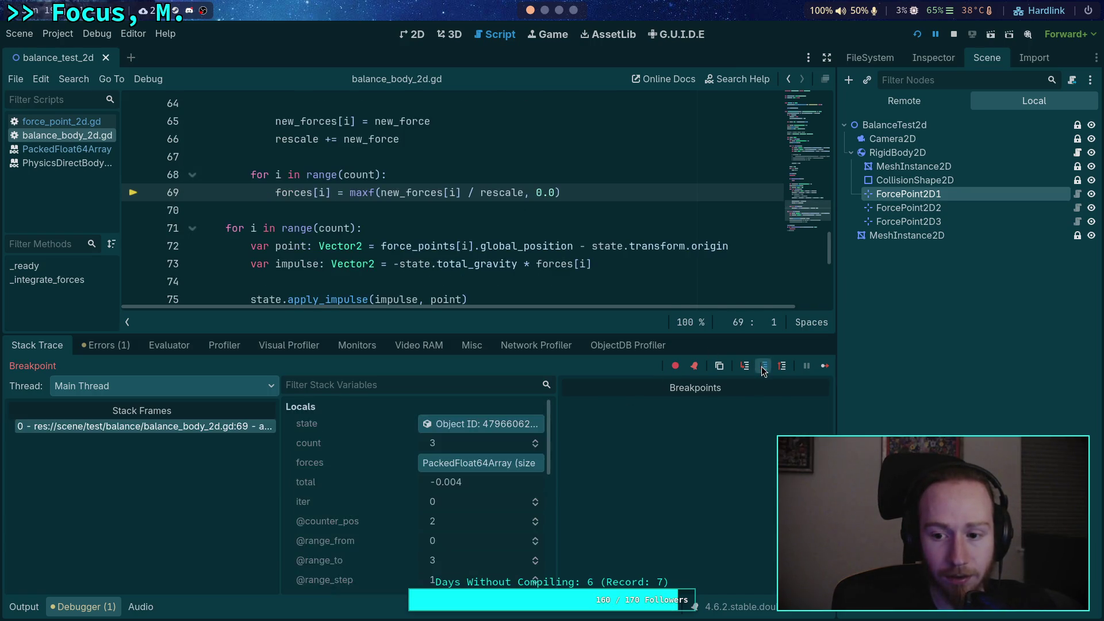
pyautogui.click(759, 369)
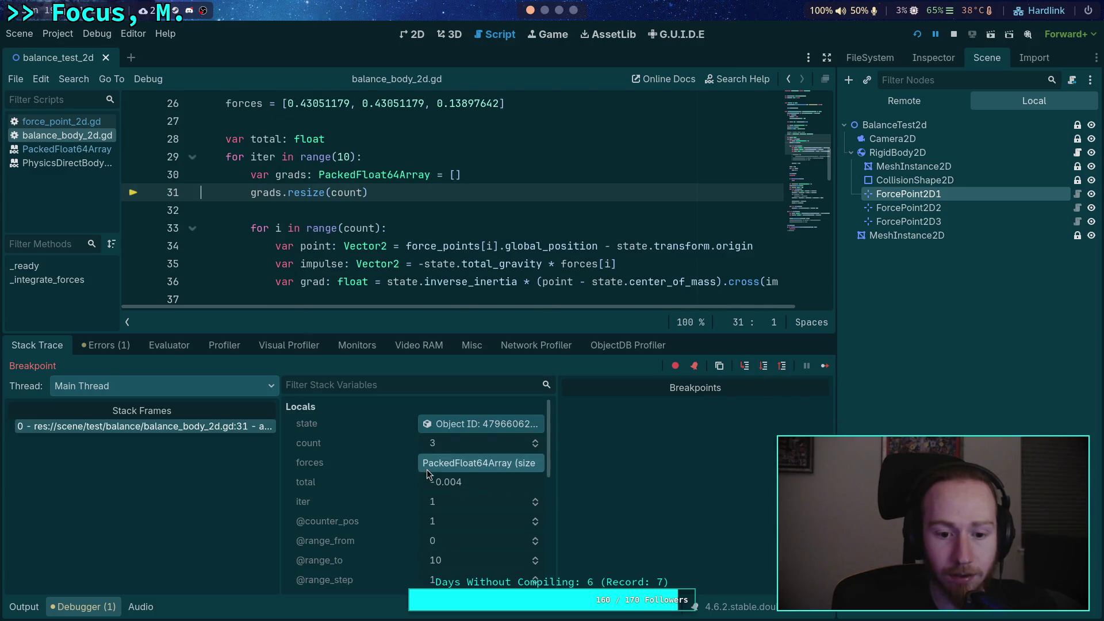
pyautogui.click(427, 469)
pyautogui.scroll(2, 360, 226)
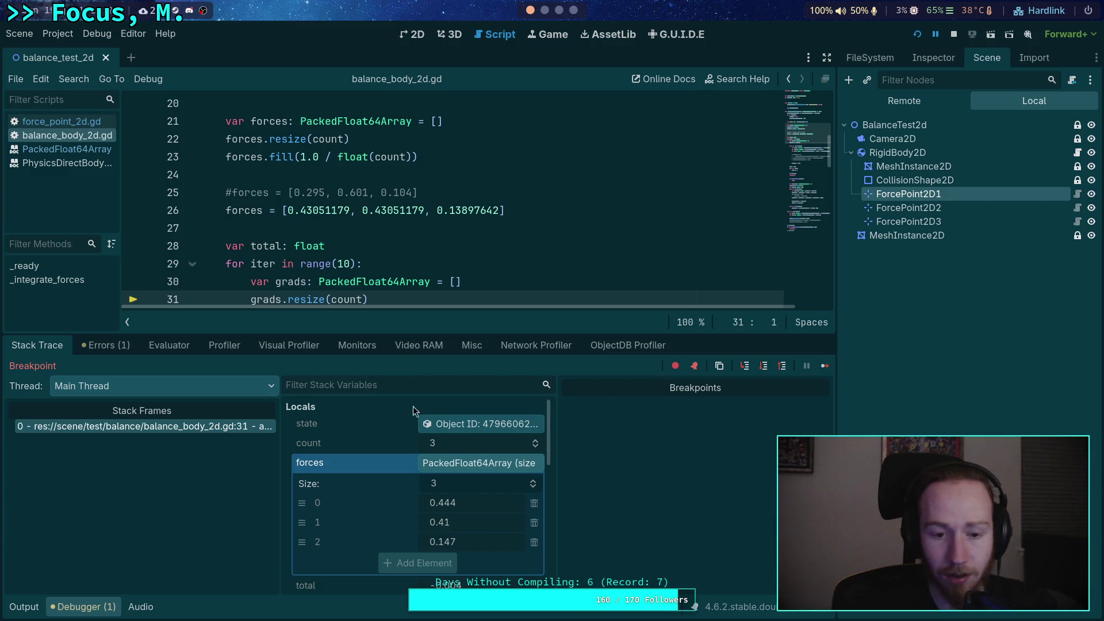
pyautogui.scroll(-2, 374, 276)
# Continue to the line-50 breakpoint, where forces read 0.444, 0.41, 0.147 and total 0.0.
pyautogui.click(826, 368)
pyautogui.scroll(-3, 376, 413)
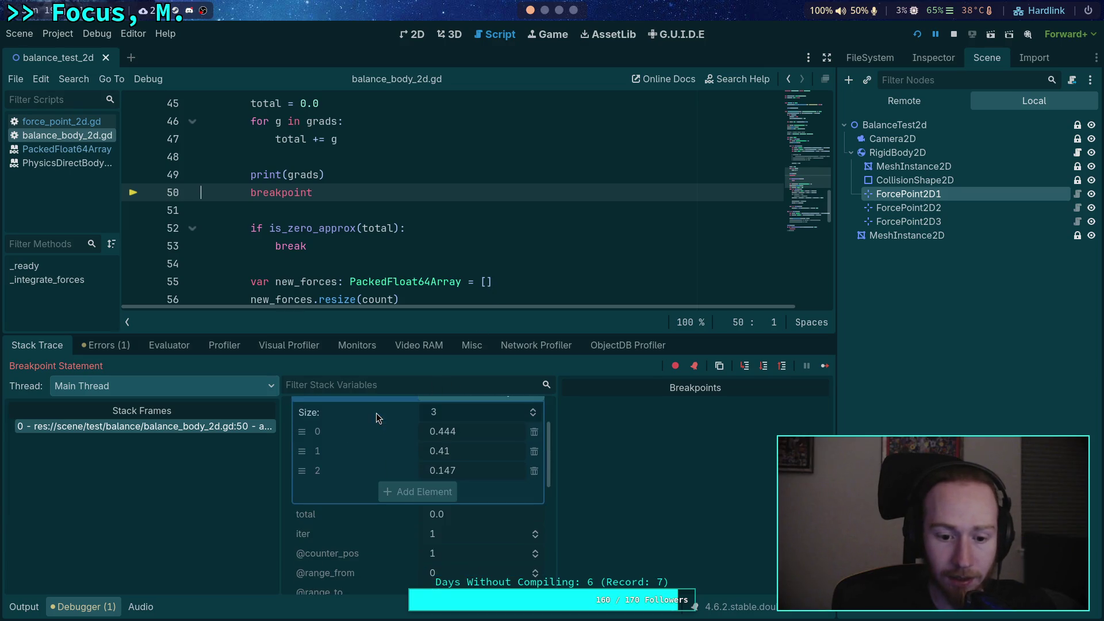
pyautogui.scroll(1, 295, 217)
pyautogui.moveTo(255, 150)
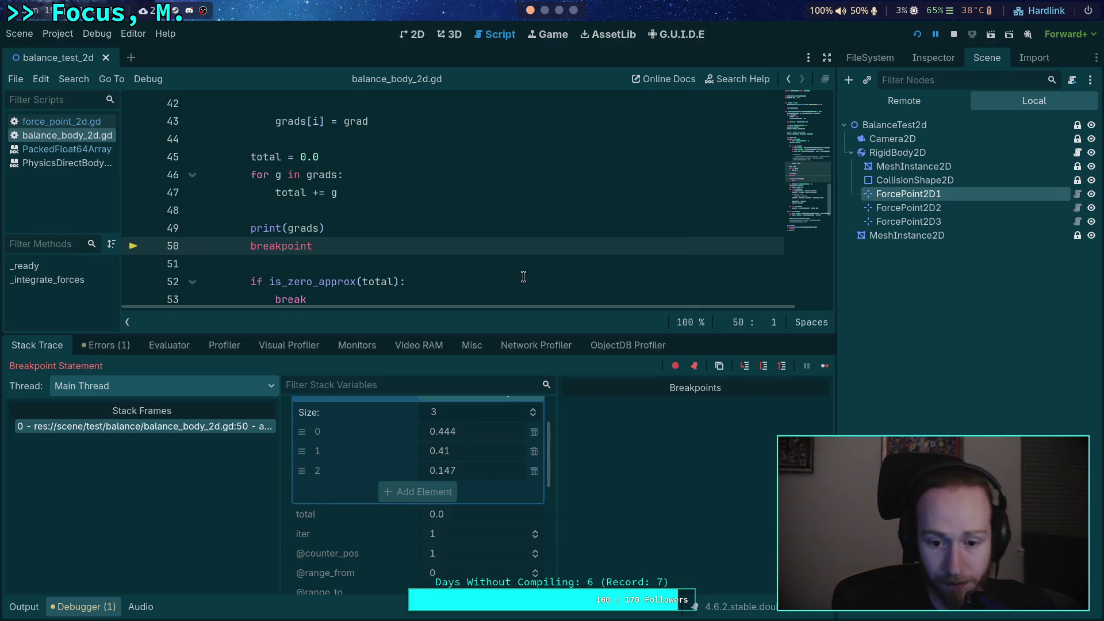
pyautogui.scroll(1, 543, 264)
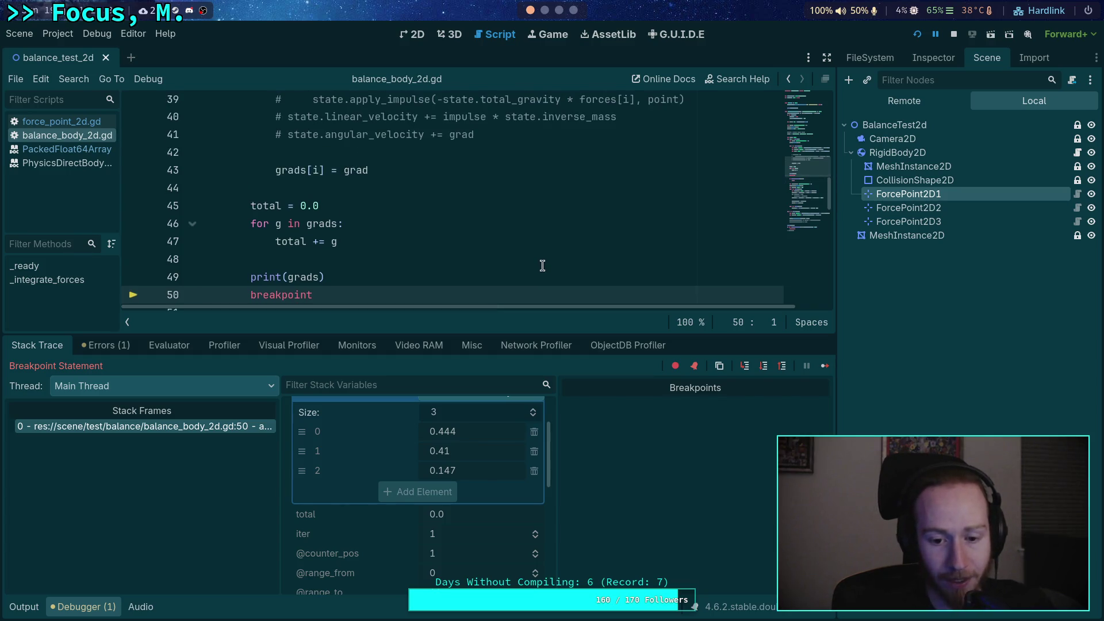
pyautogui.scroll(1, 542, 265)
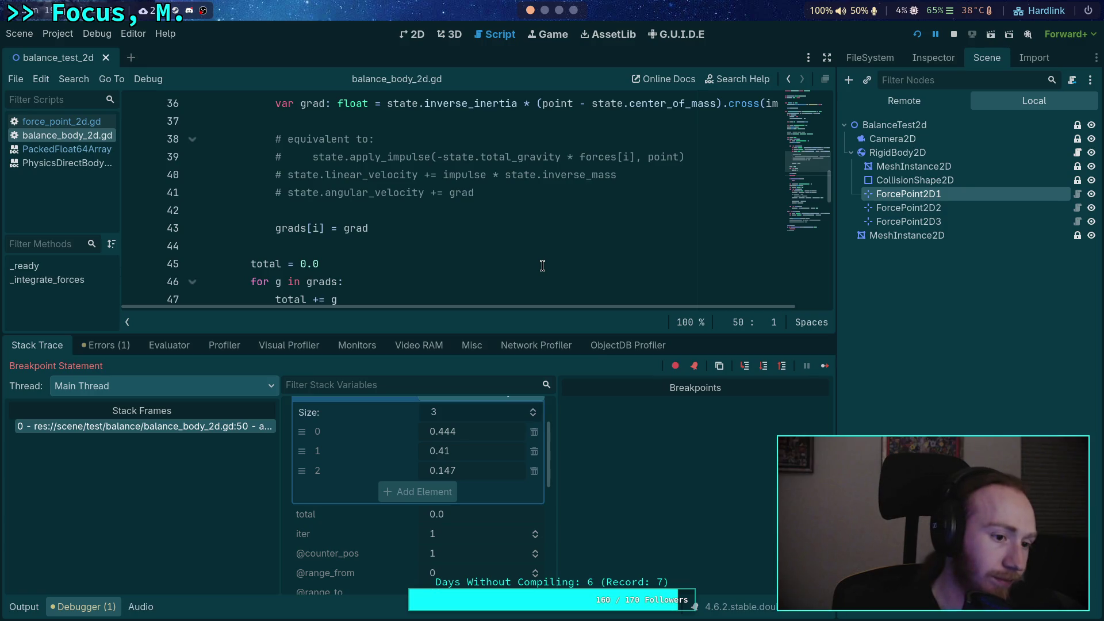
pyautogui.scroll(5, 543, 265)
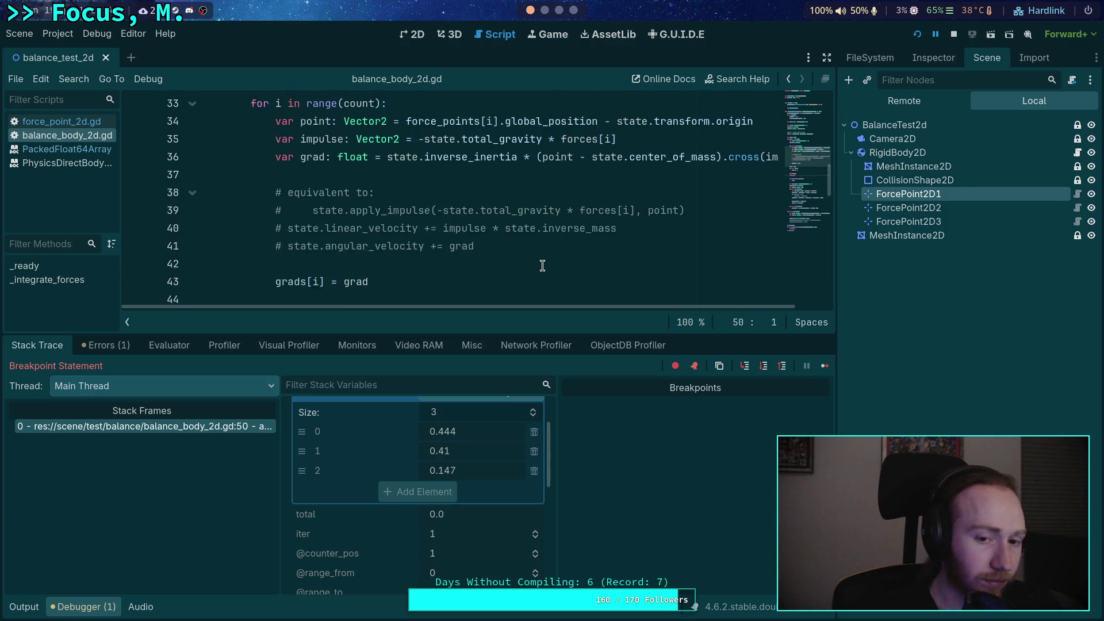
pyautogui.scroll(1, 543, 265)
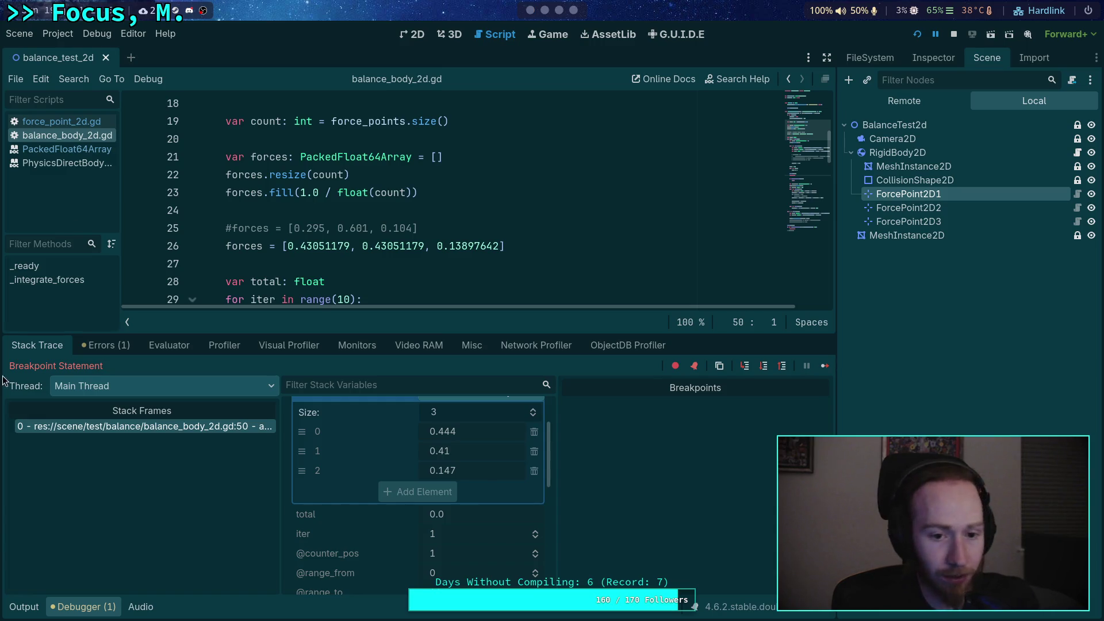
# Step past the zero-total early exit and apply the first two points' impulses.
pyautogui.click(763, 366)
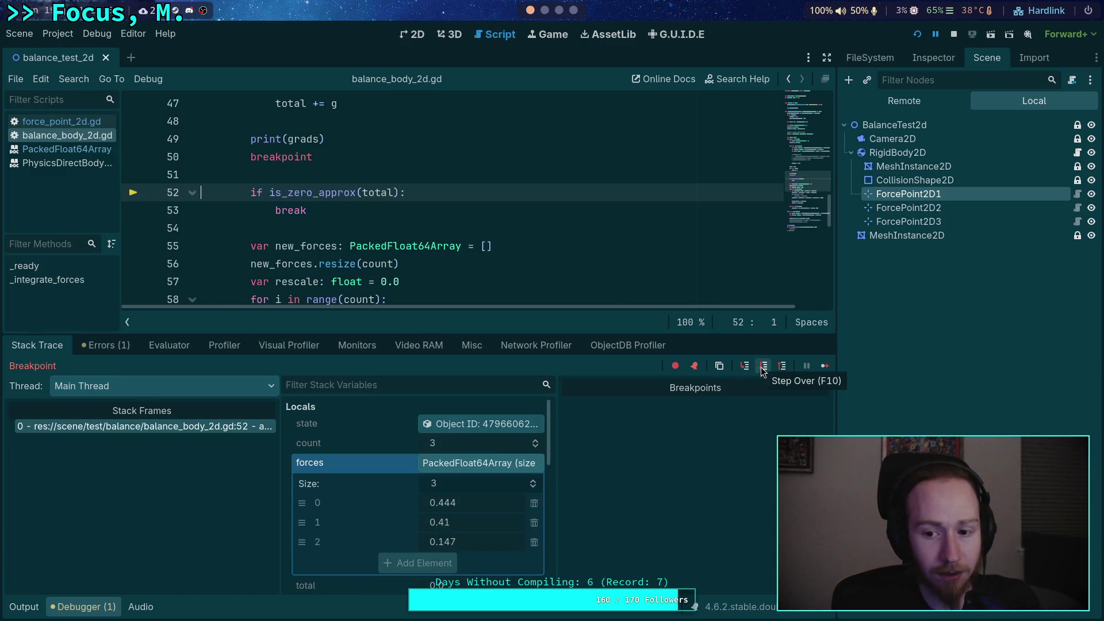
pyautogui.click(763, 366)
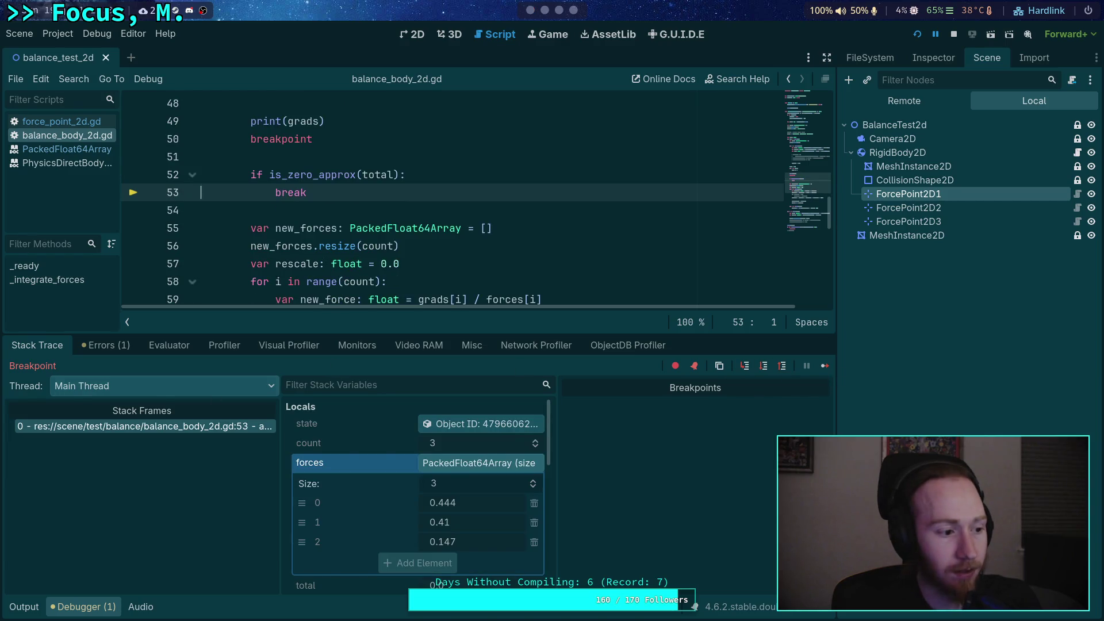
pyautogui.click(764, 368)
pyautogui.click(764, 370)
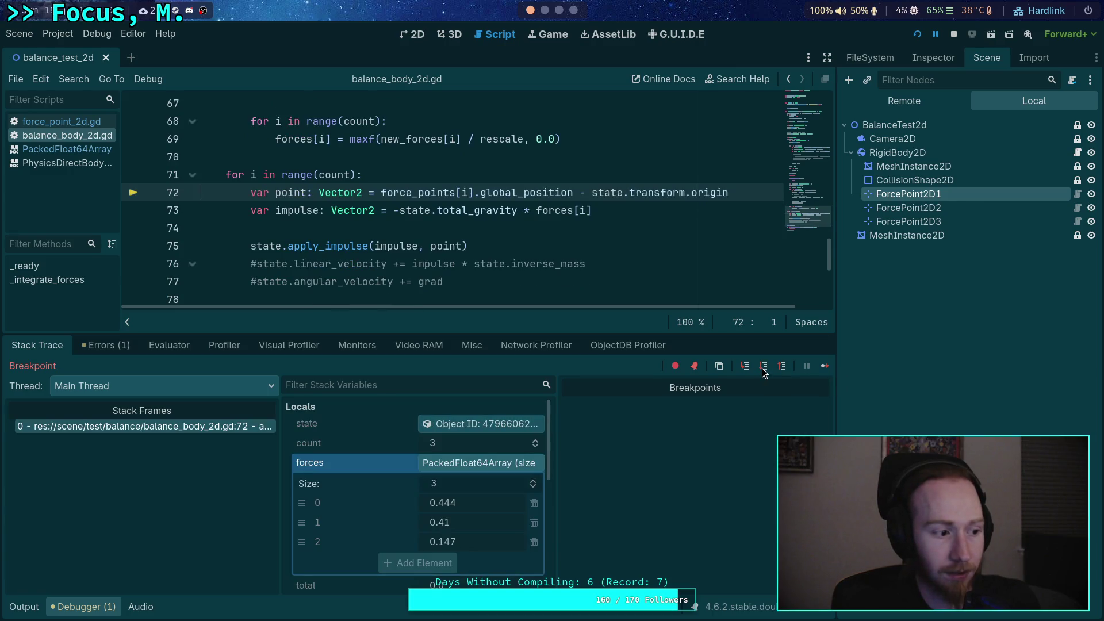
pyautogui.click(764, 368)
pyautogui.click(764, 369)
pyautogui.click(763, 368)
pyautogui.click(764, 368)
pyautogui.click(764, 368)
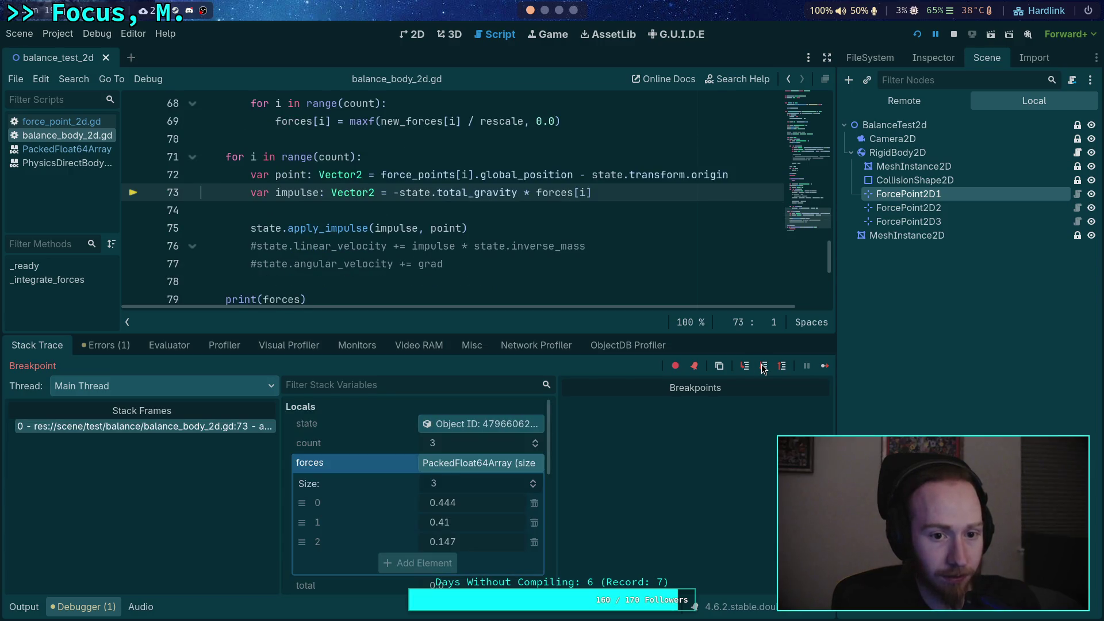
pyautogui.click(764, 368)
pyautogui.scroll(-2, 408, 236)
pyautogui.scroll(3, 407, 235)
# Step through the last point's impulse and the final forces print.
pyautogui.click(763, 368)
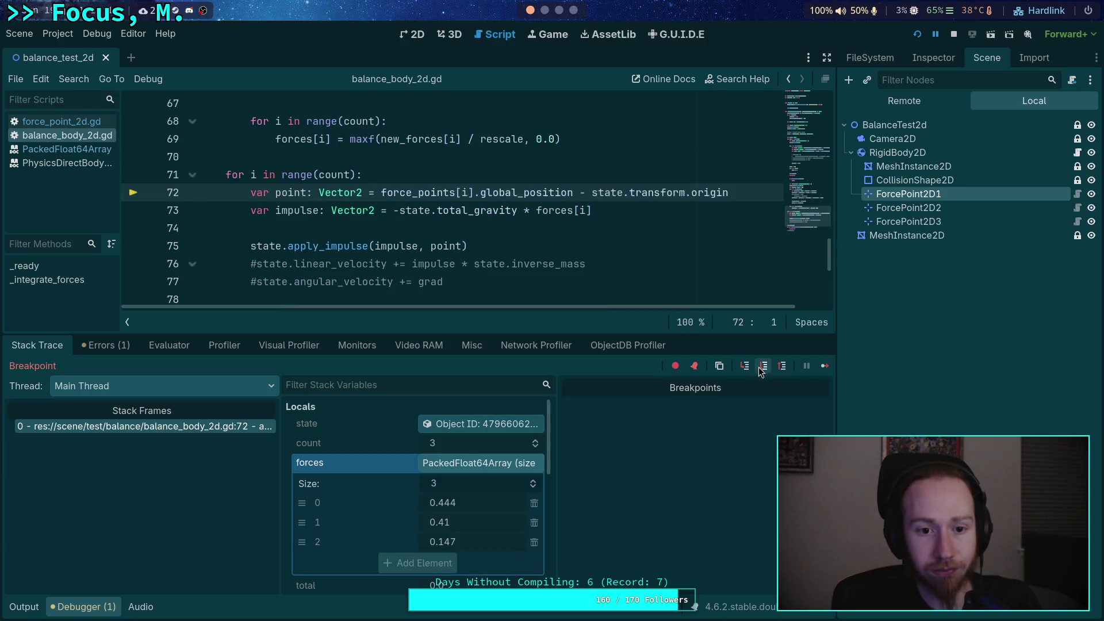
pyautogui.click(763, 368)
pyautogui.scroll(-1, 547, 279)
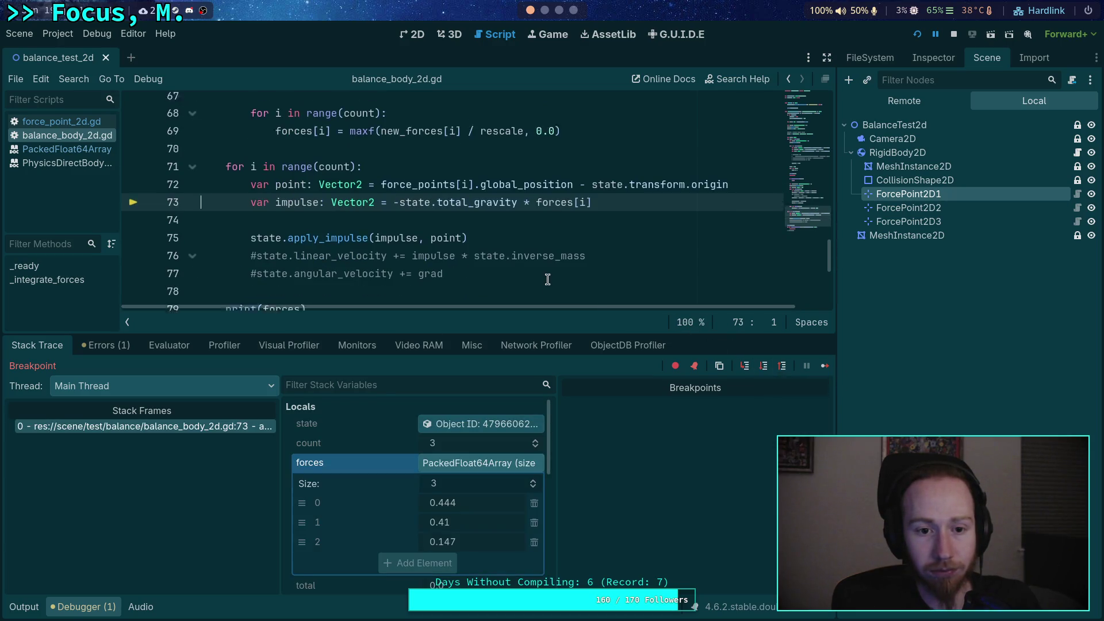
pyautogui.scroll(7, 547, 279)
pyautogui.scroll(-4, 548, 280)
pyautogui.scroll(-5, 547, 280)
pyautogui.scroll(2, 547, 280)
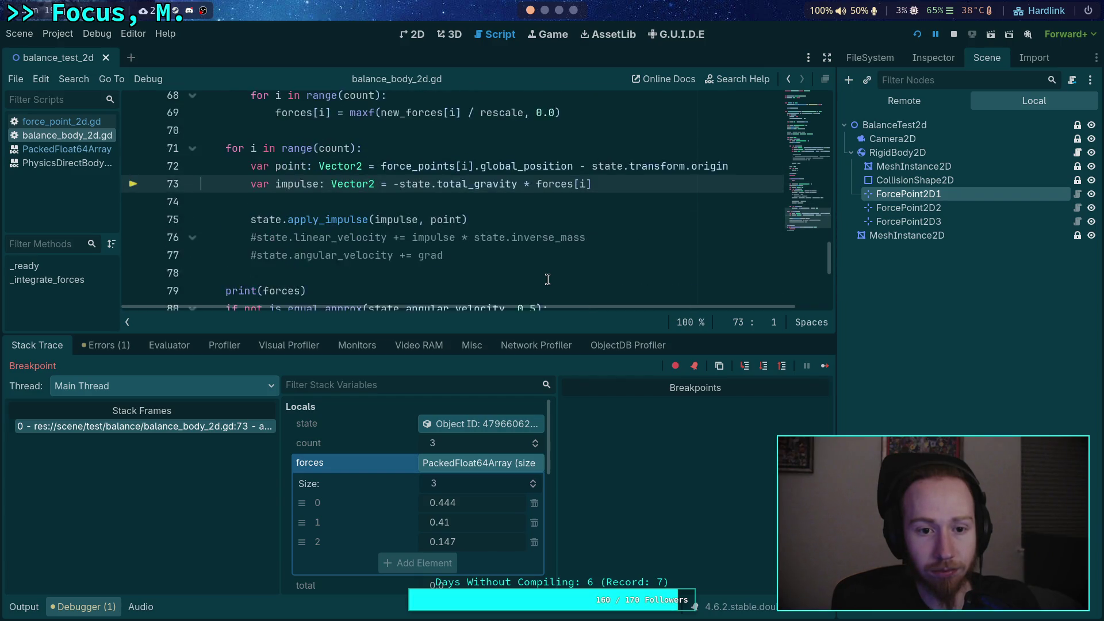
pyautogui.click(764, 367)
pyautogui.click(764, 367)
pyautogui.click(764, 367)
pyautogui.scroll(1, 611, 267)
pyautogui.scroll(-1, 613, 278)
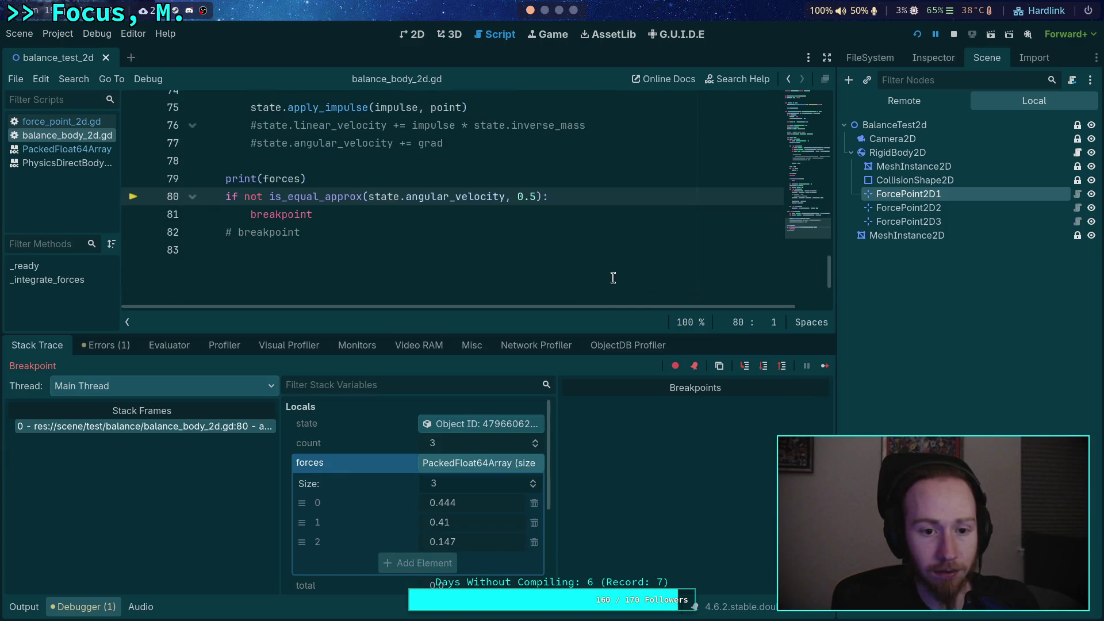
pyautogui.click(759, 367)
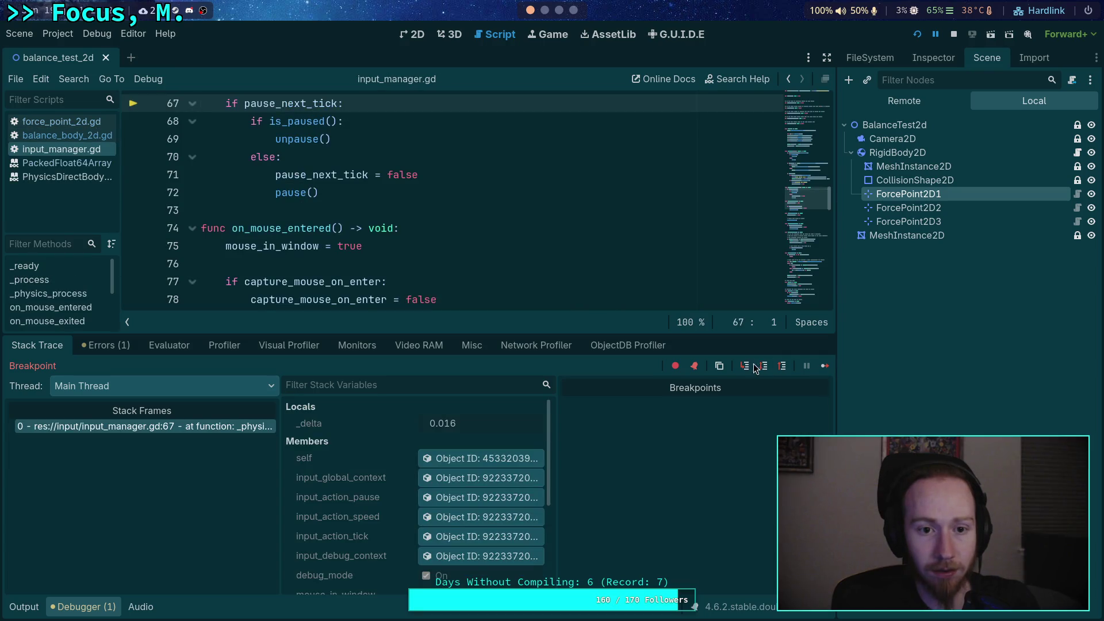
# Close input_manager.gd, continue to the line-50 breakpoint, then stop the game.
pyautogui.rightClick(74, 152)
pyautogui.click(87, 192)
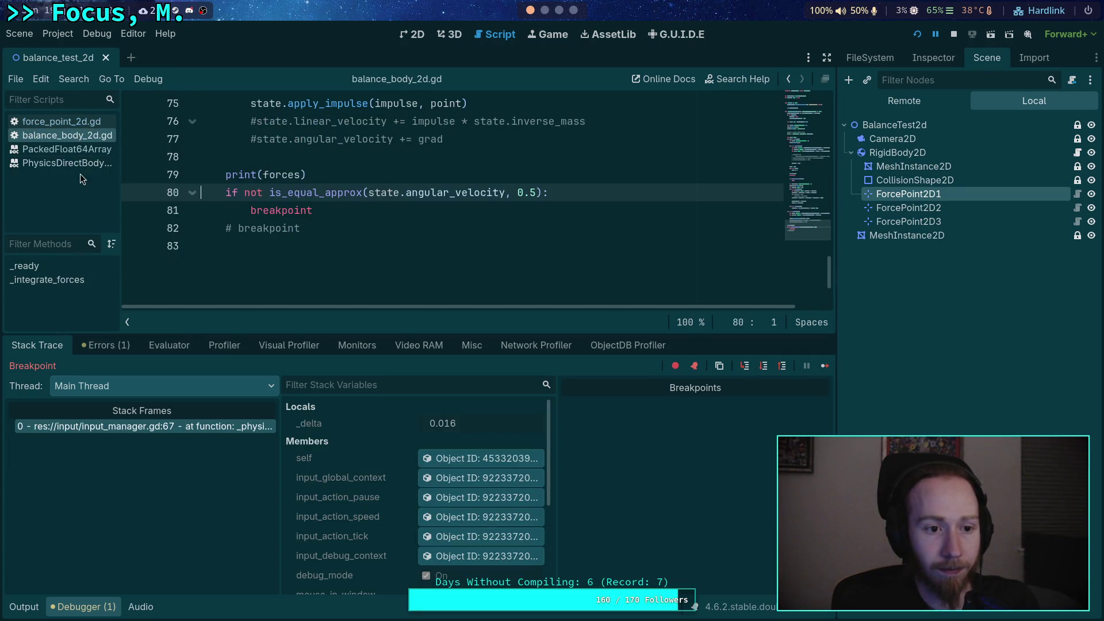
pyautogui.click(85, 122)
pyautogui.click(78, 130)
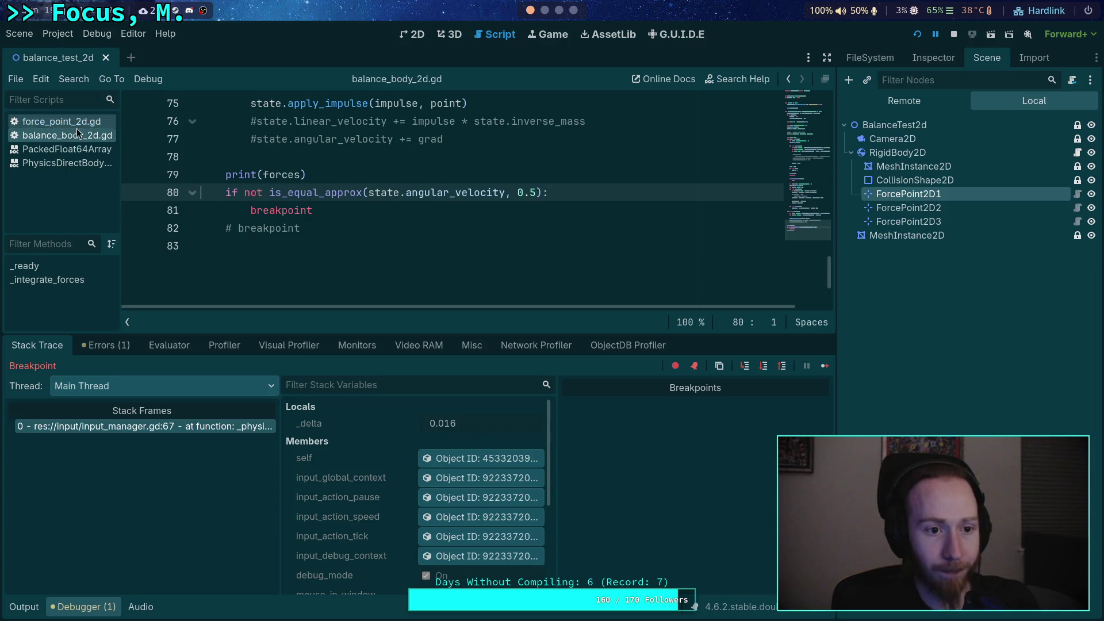
pyautogui.click(824, 367)
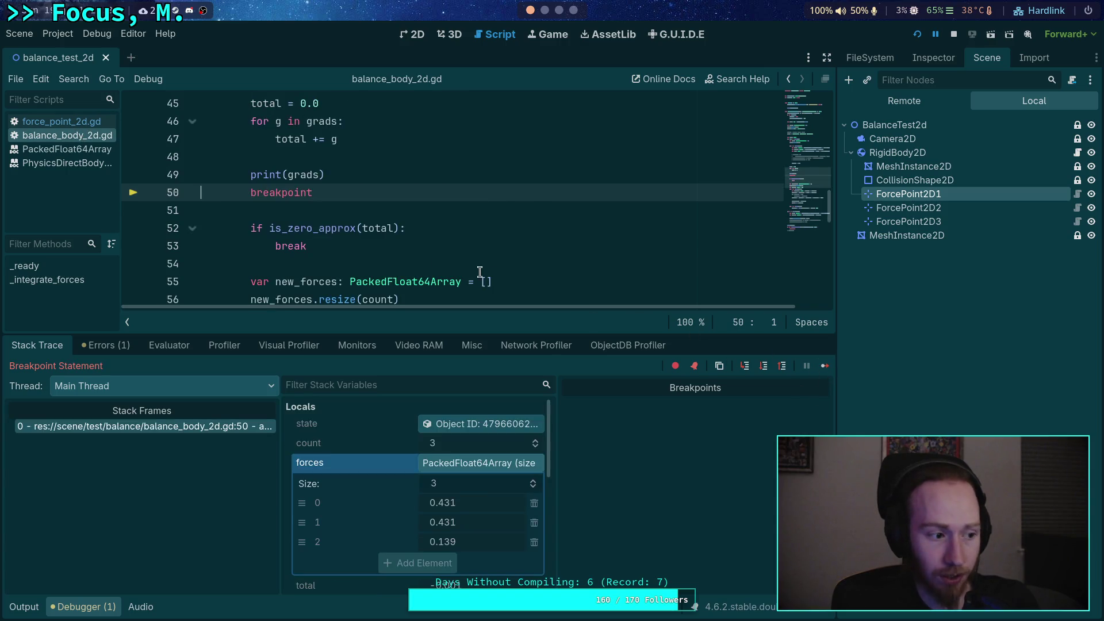
pyautogui.scroll(1, 347, 233)
pyautogui.scroll(1, 347, 233)
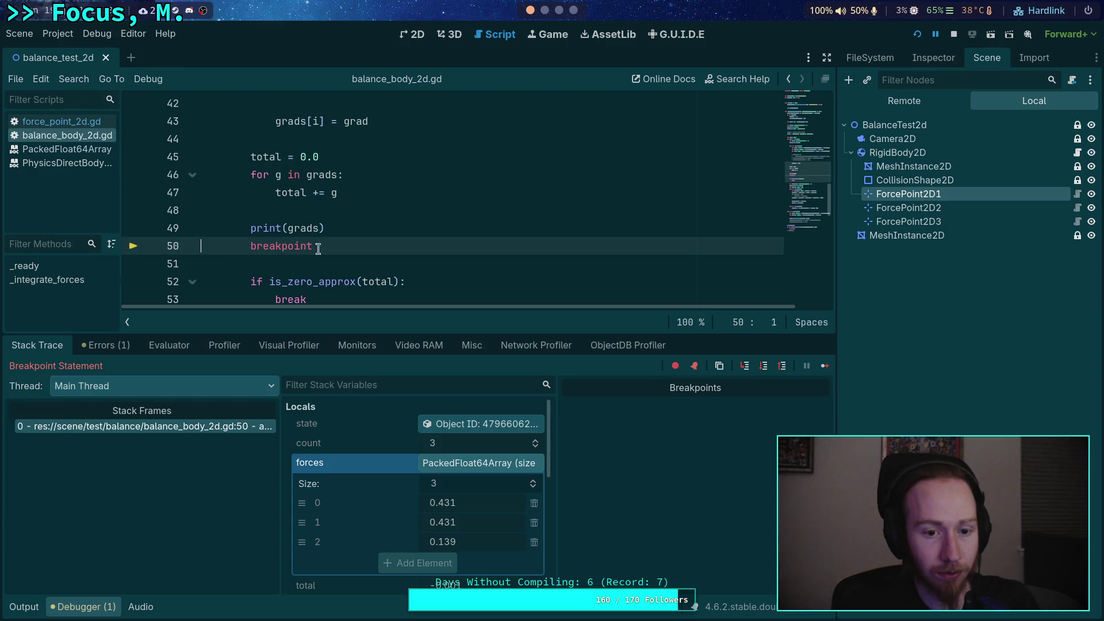
pyautogui.click(954, 35)
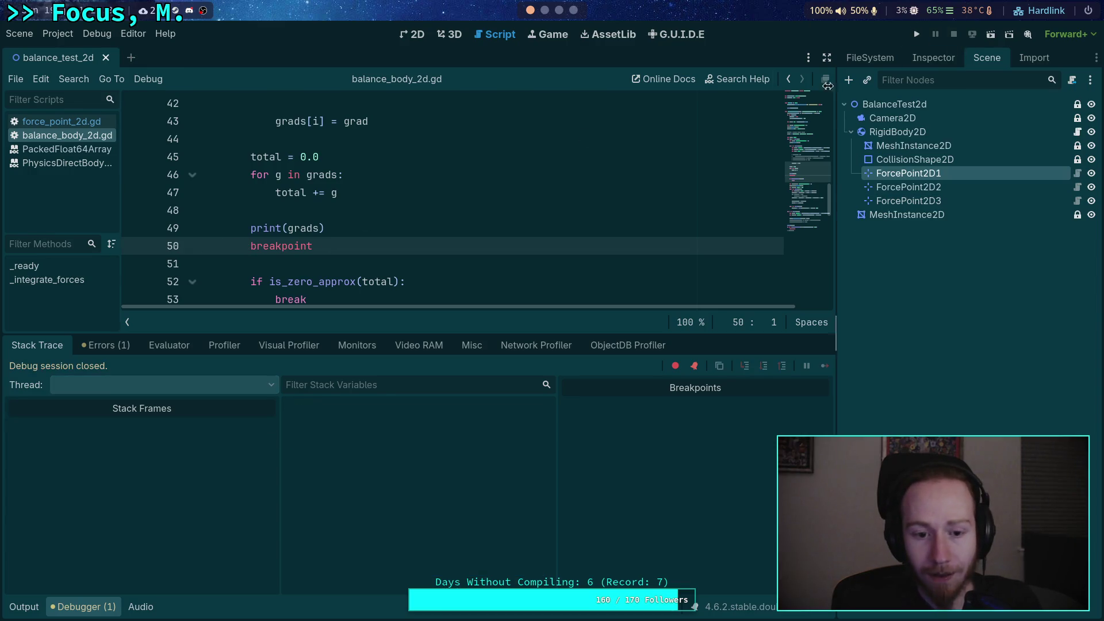
# Comment out the breakpoint on line 50 as #breakpoint.
pyautogui.click(24, 607)
pyautogui.click(248, 246)
pyautogui.write('#')
# Run the scene, inspect the printed gradients in the Output log, then stop it.
pyautogui.click(917, 34)
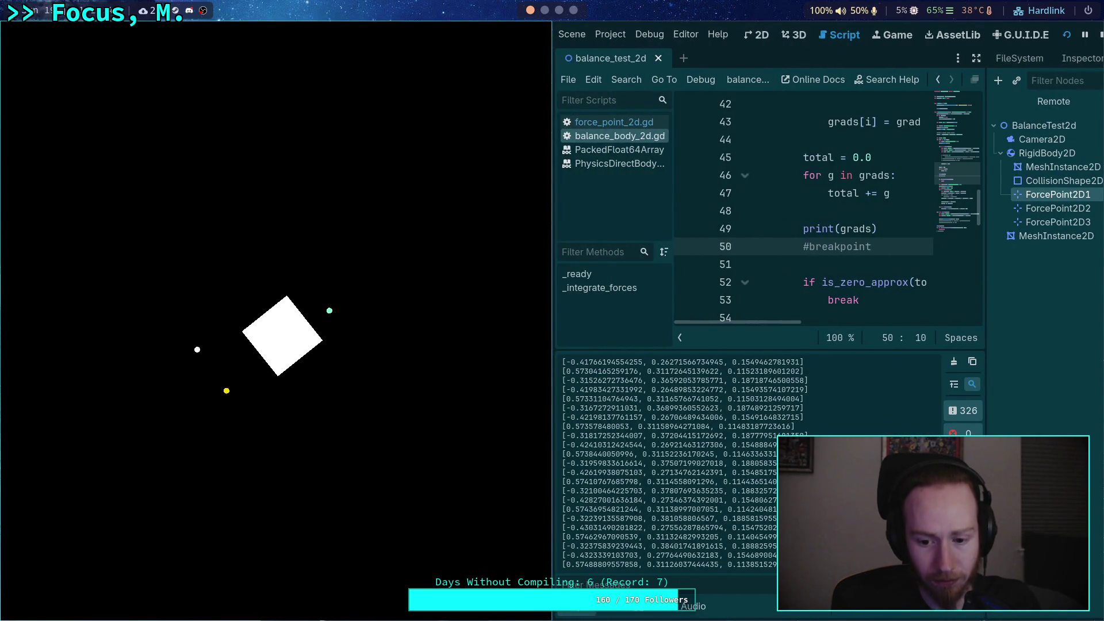
pyautogui.moveTo(574, 546); pyautogui.dragTo(590, 546)
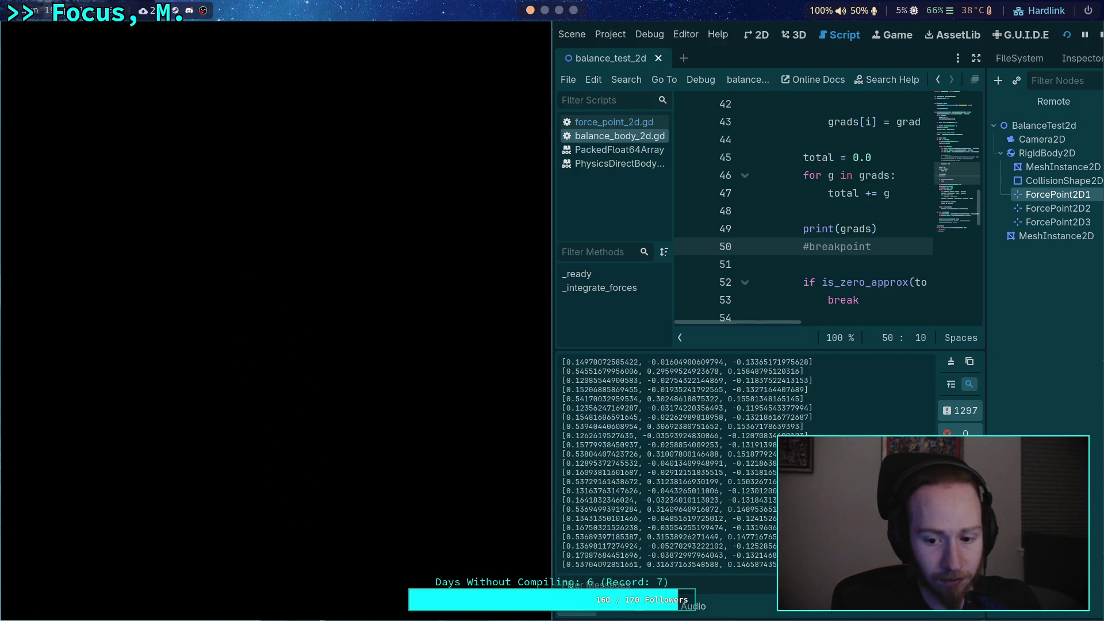
pyautogui.click(1101, 35)
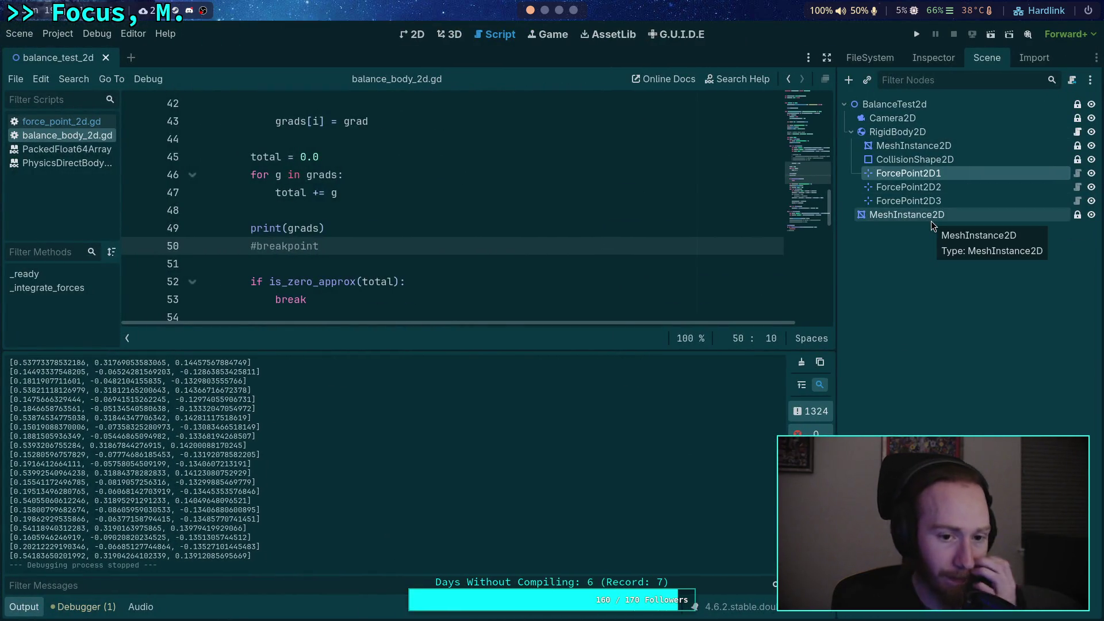
pyautogui.click(23, 607)
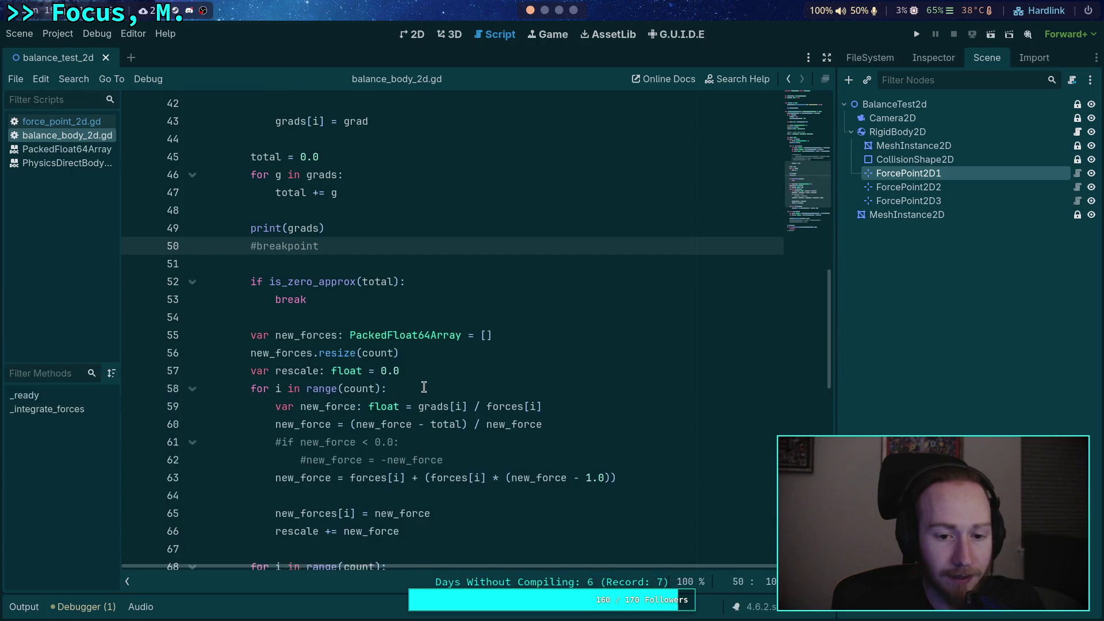
# Review the grads and new_forces code around line 54, then return to the Python terminal.
pyautogui.scroll(1, 425, 386)
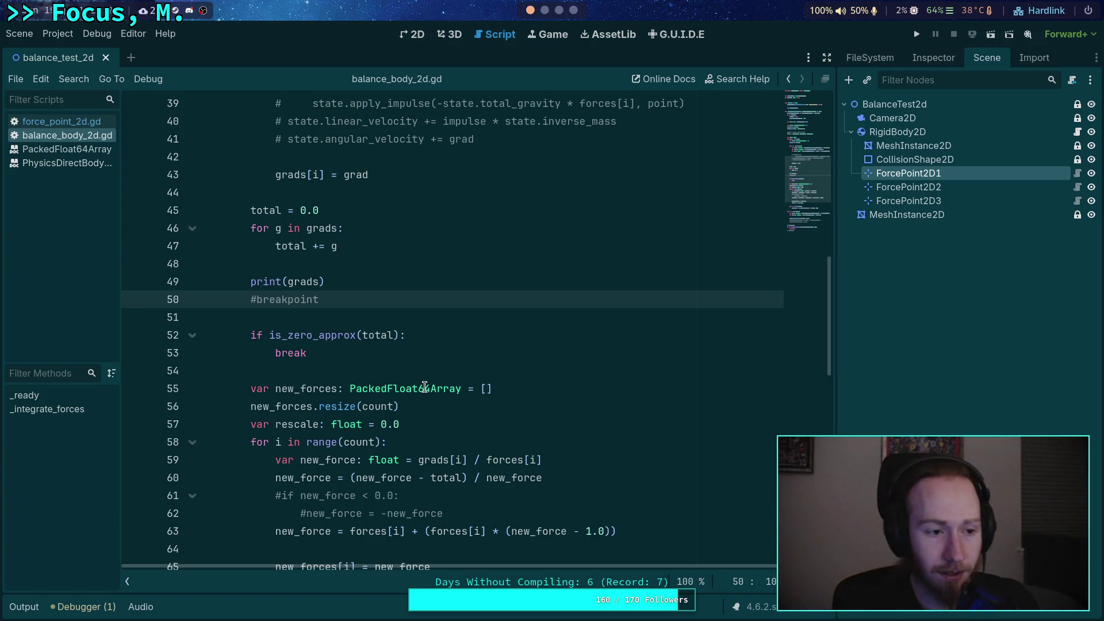
pyautogui.click(334, 375)
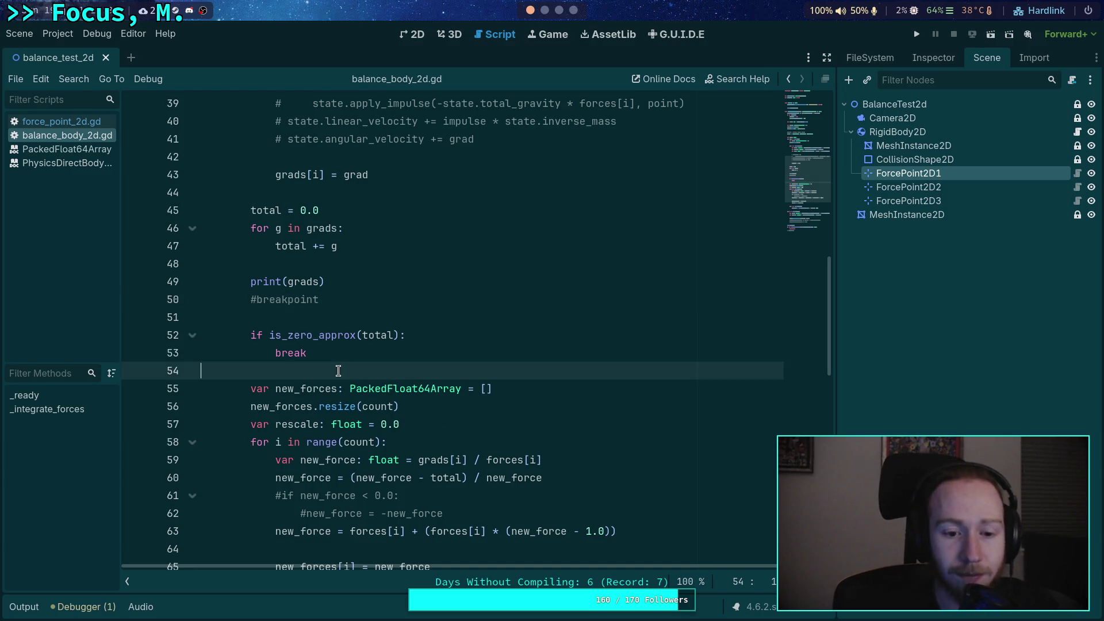
pyautogui.scroll(2, 348, 376)
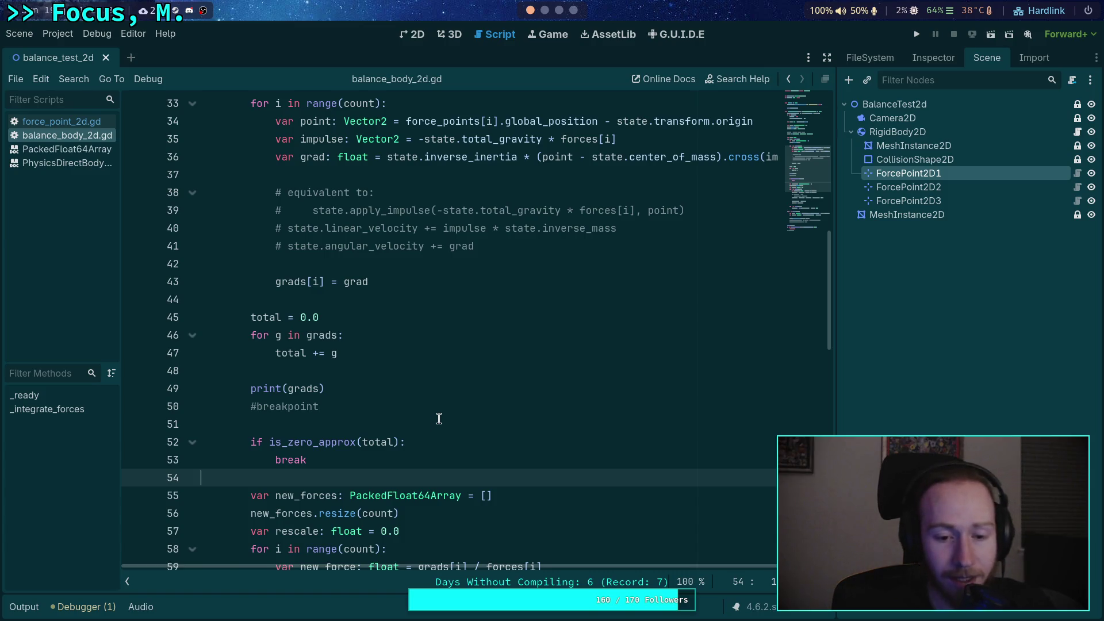
pyautogui.scroll(-3, 442, 414)
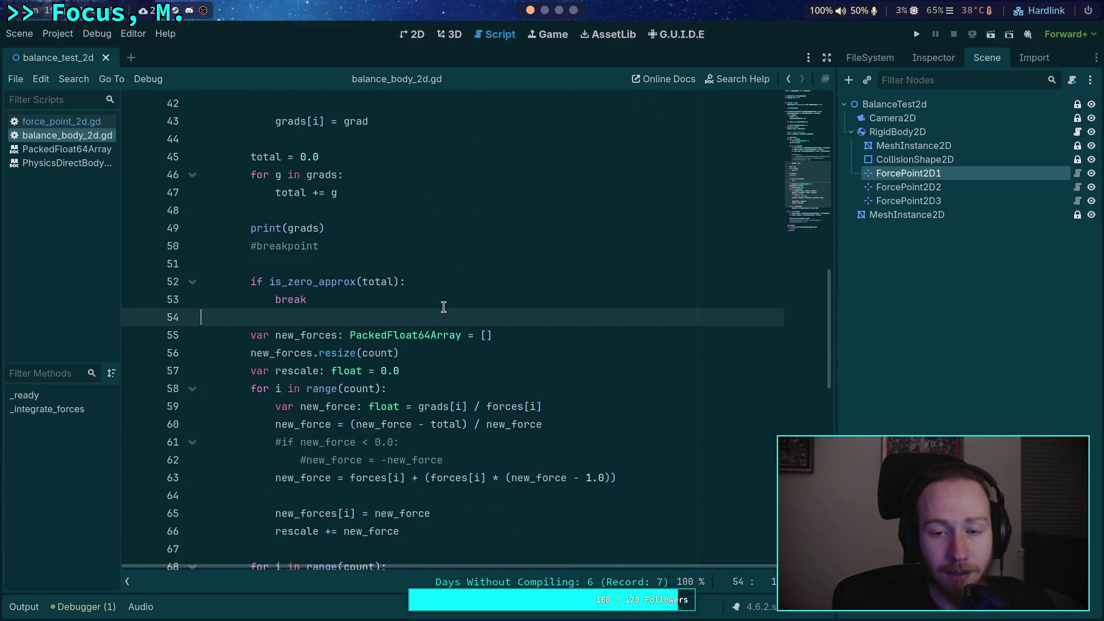
pyautogui.click(546, 11)
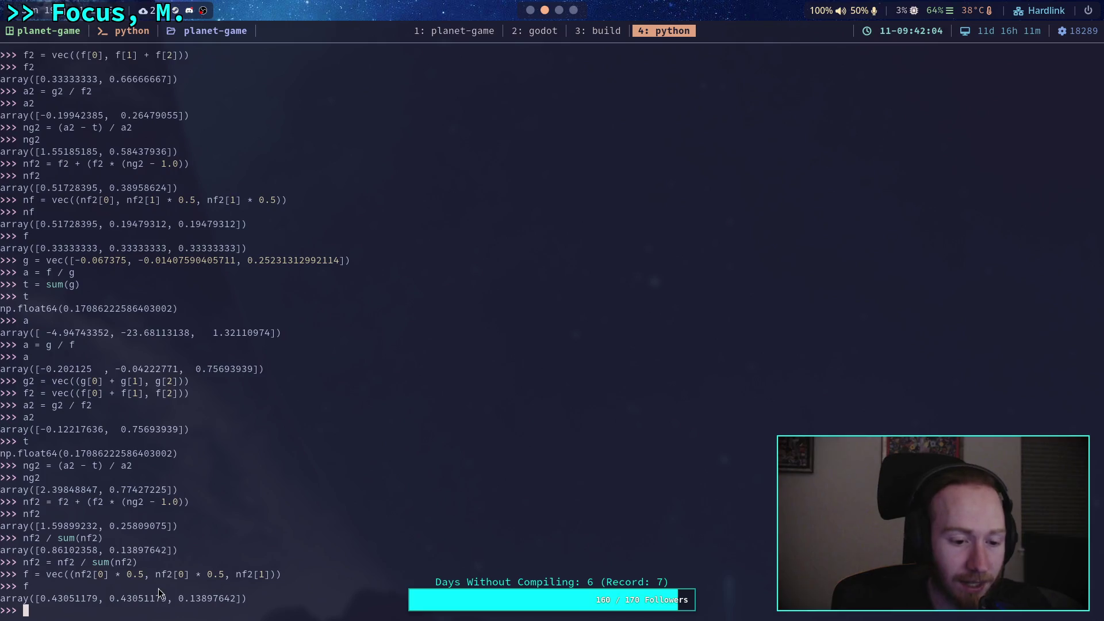
# Copy the reference value 0.13897642 from the last force array output, then return to Godot.
pyautogui.moveTo(177, 605); pyautogui.dragTo(237, 601)
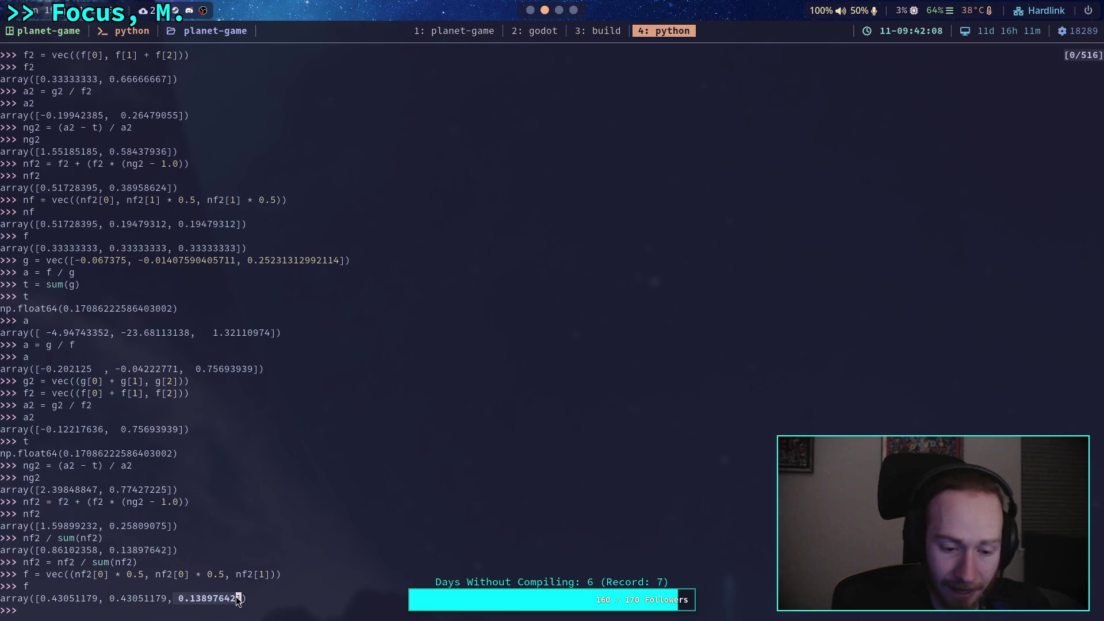
pyautogui.moveTo(238, 599); pyautogui.dragTo(238, 601)
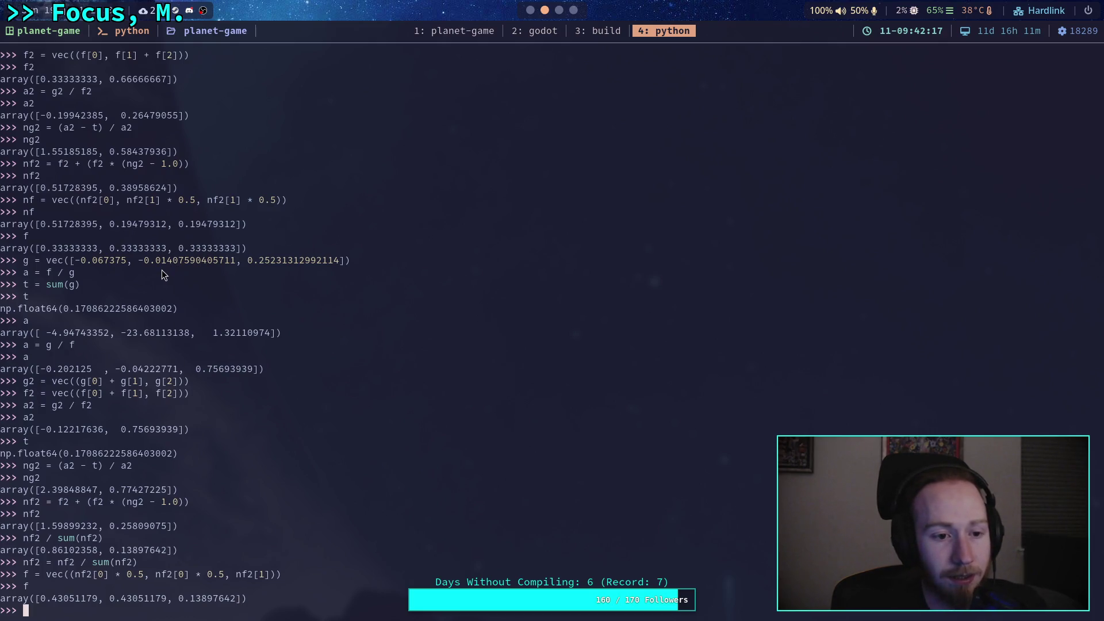
pyautogui.click(509, 31)
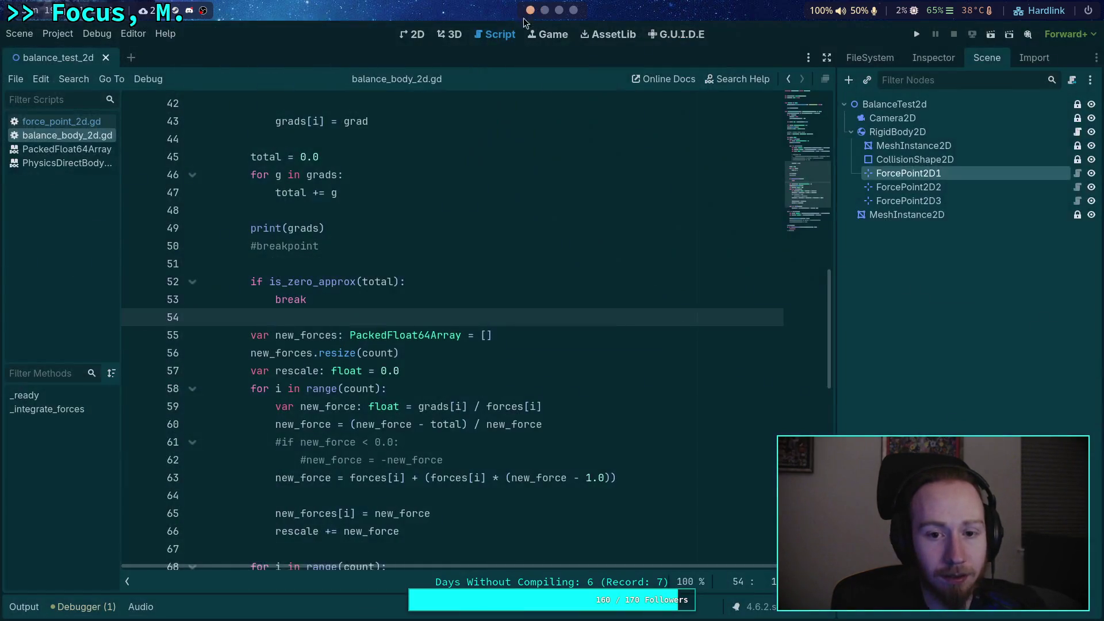
# Show the balance_test_2d scene in the 2D editor and pan the box's force points into view.
pyautogui.click(449, 34)
pyautogui.click(412, 38)
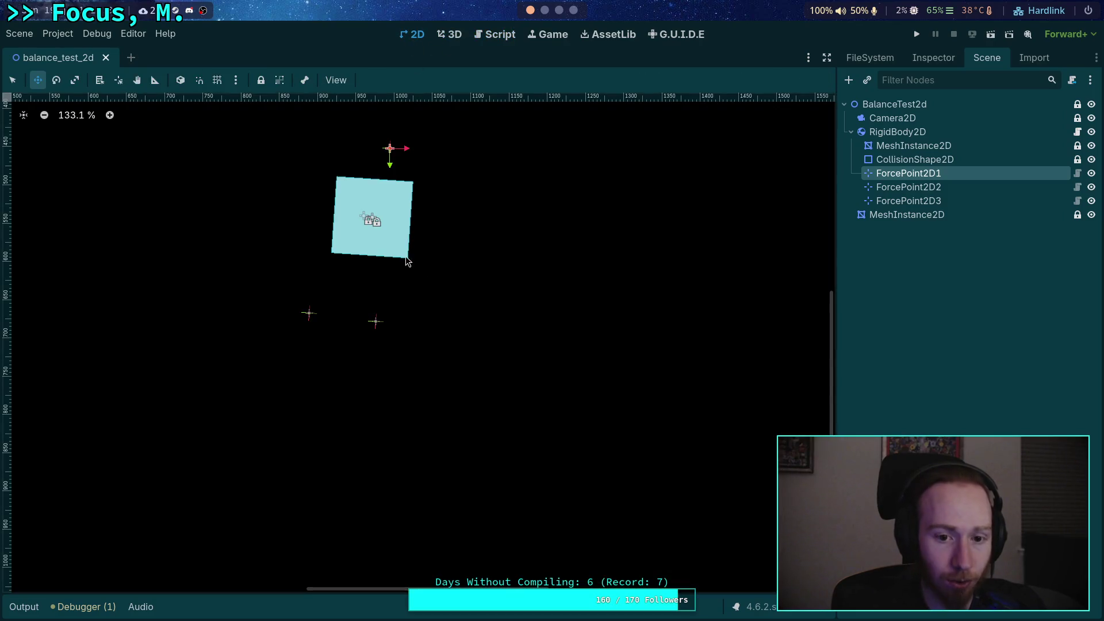
pyautogui.moveTo(453, 242); pyautogui.dragTo(463, 339)
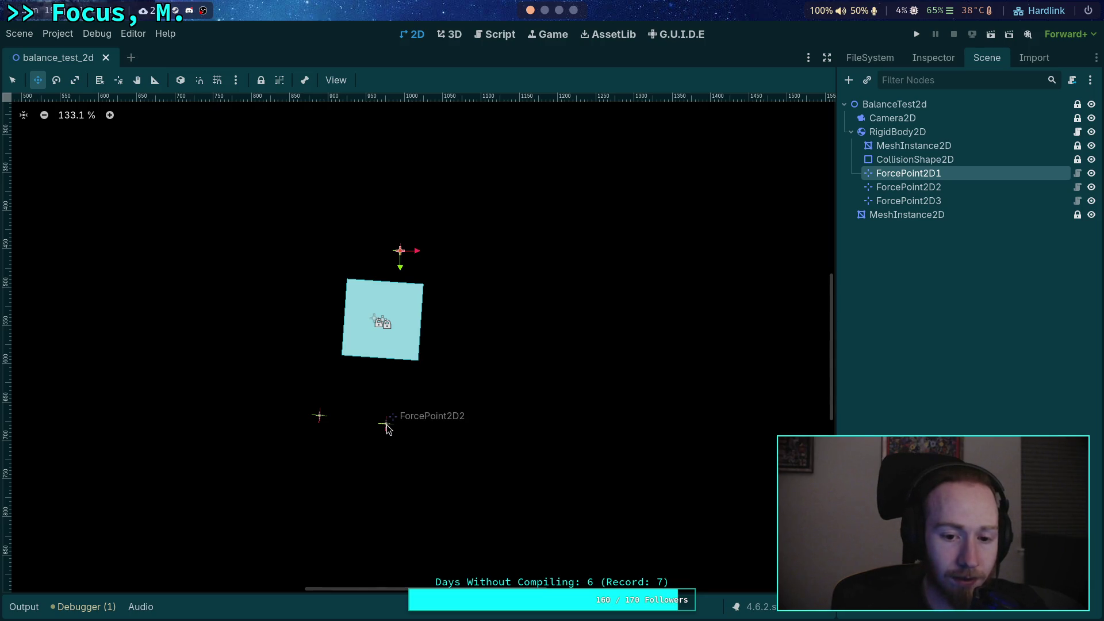
# Check the positions of ForcePoint2D2 and ForcePoint2D3, comparing against the Python terminal.
pyautogui.click(908, 187)
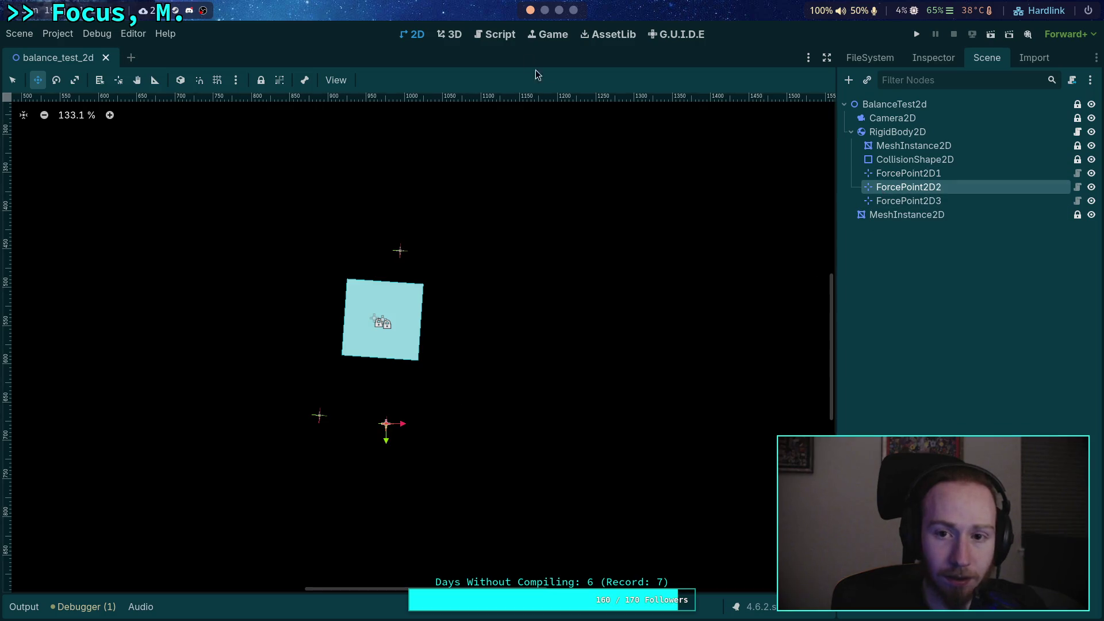
pyautogui.press('super+4')
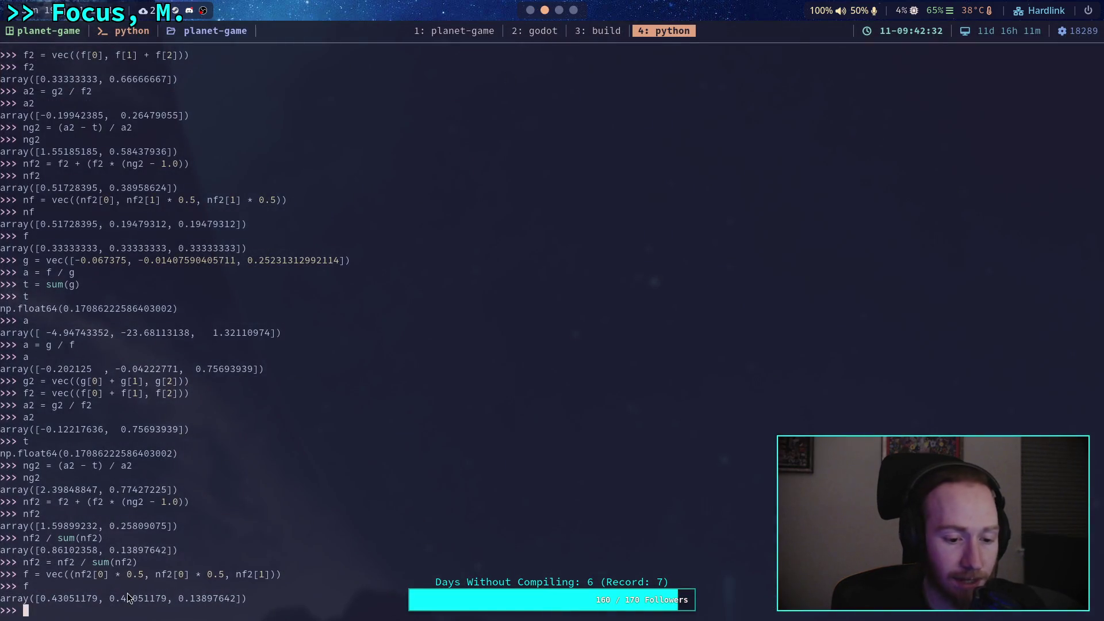
pyautogui.press('super+2')
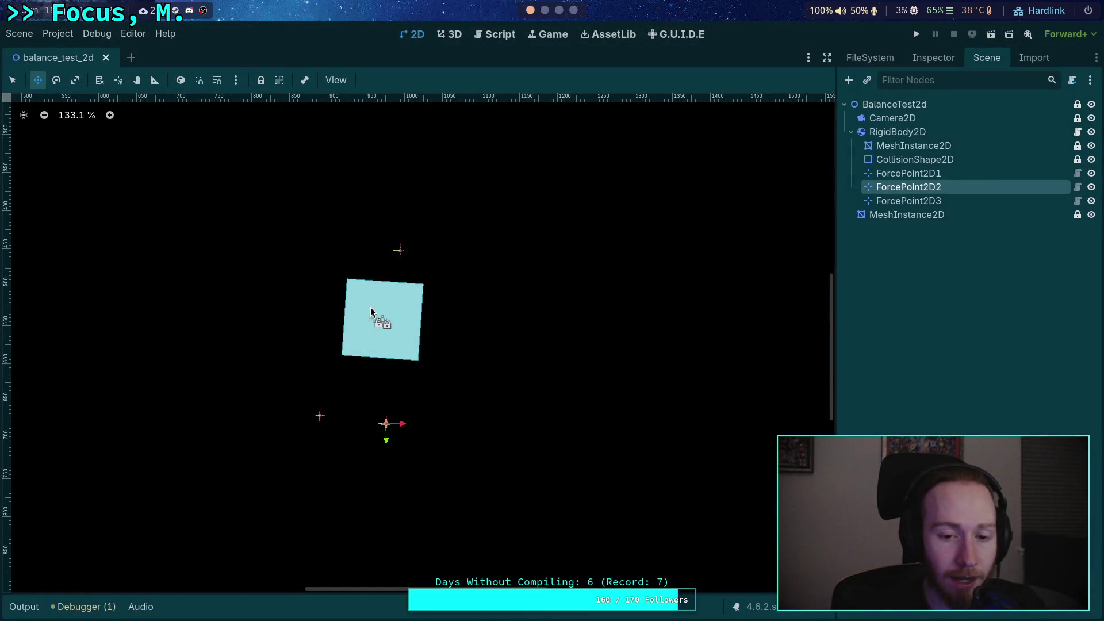
pyautogui.click(868, 201)
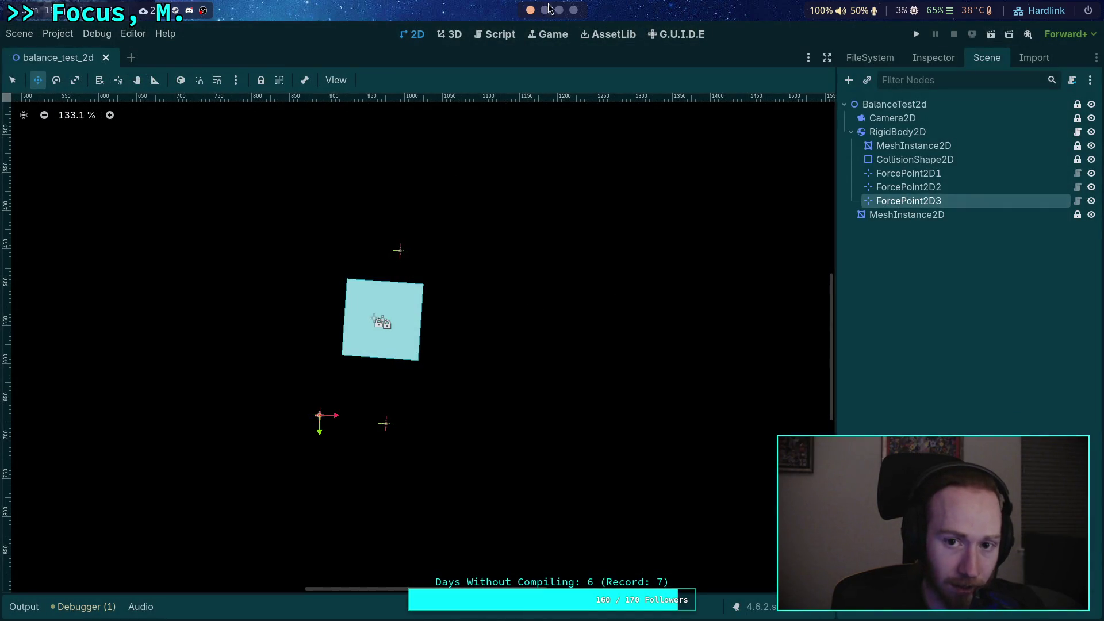
pyautogui.press('super+4')
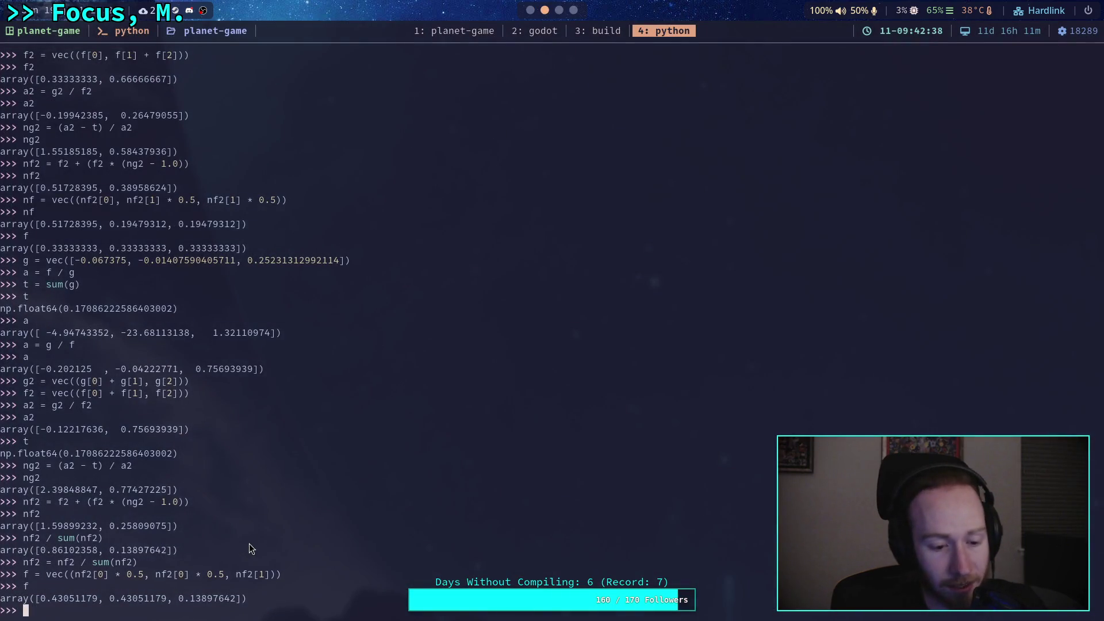
pyautogui.moveTo(42, 599); pyautogui.dragTo(245, 604)
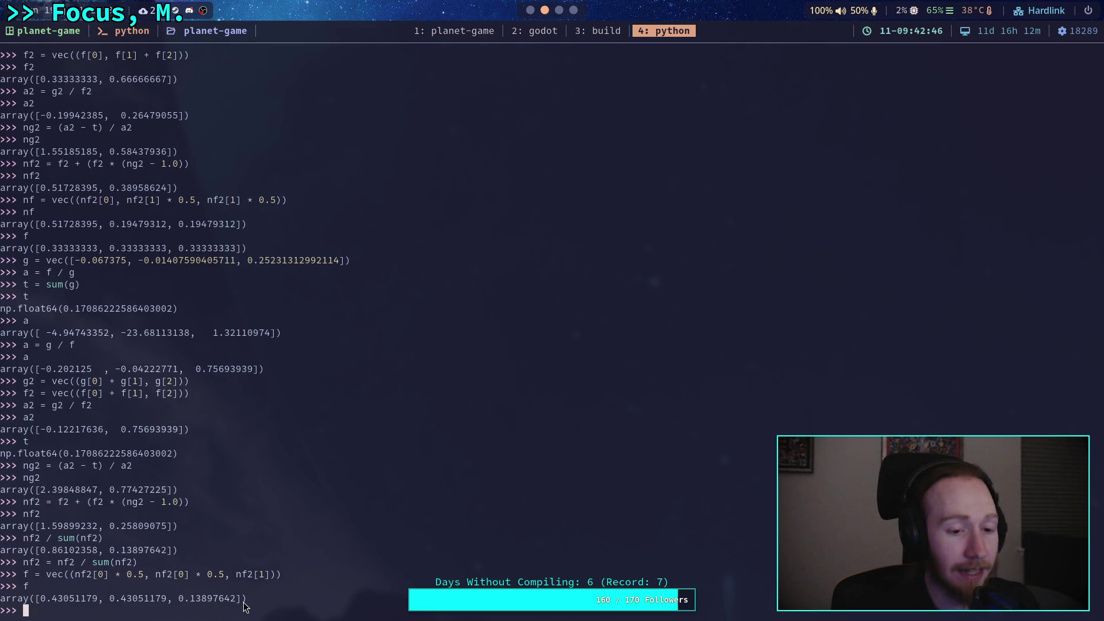
pyautogui.moveTo(25, 381); pyautogui.dragTo(108, 406)
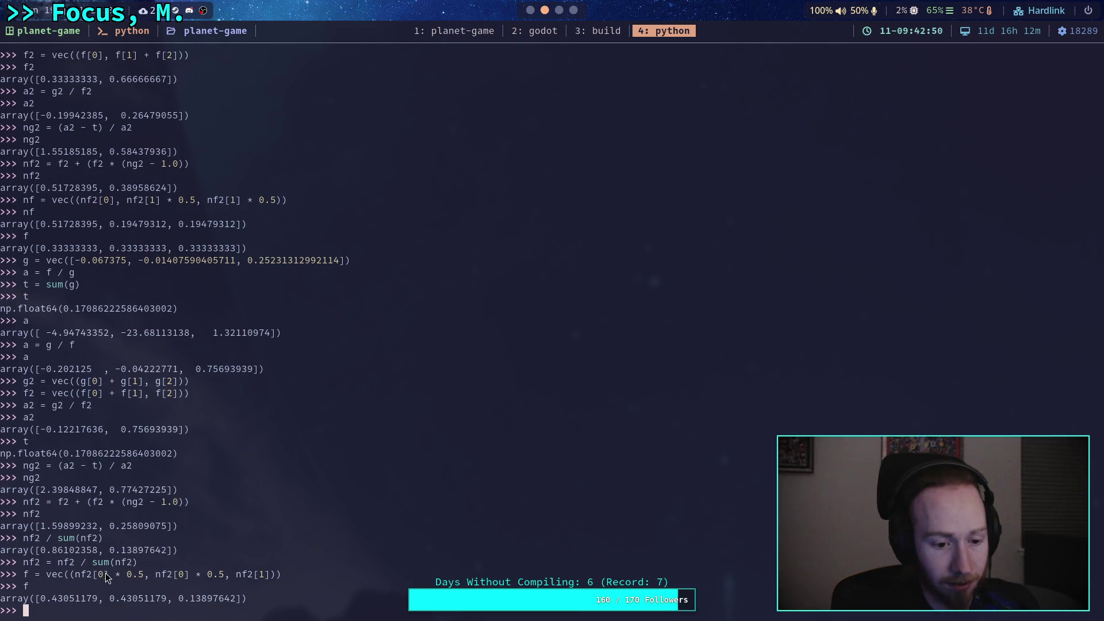
pyautogui.moveTo(36, 599); pyautogui.dragTo(247, 602)
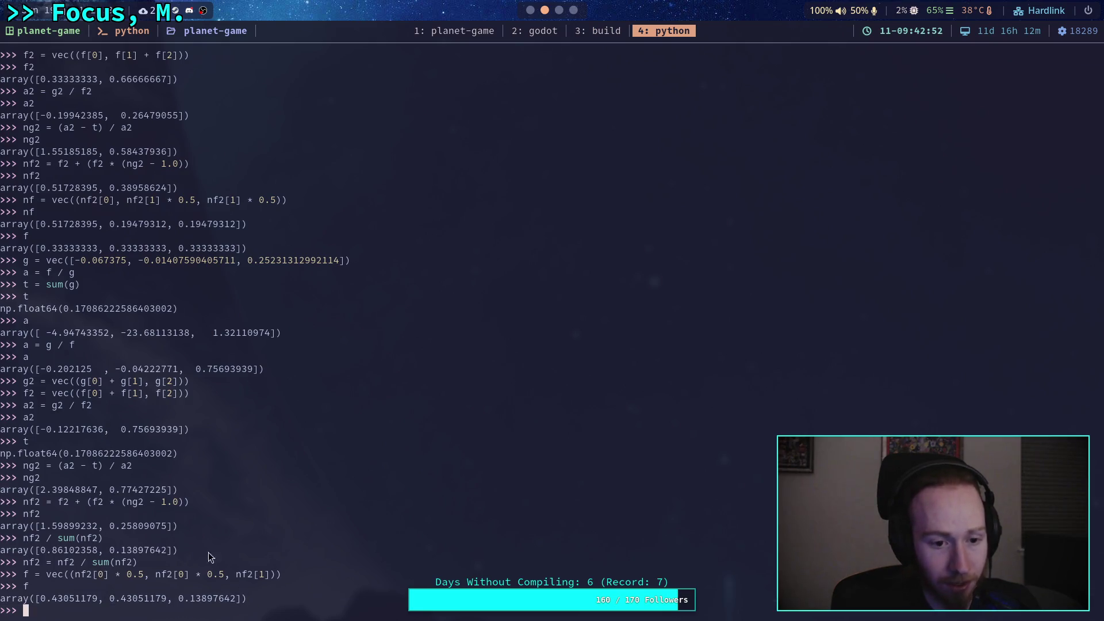
pyautogui.moveTo(144, 262); pyautogui.dragTo(236, 265)
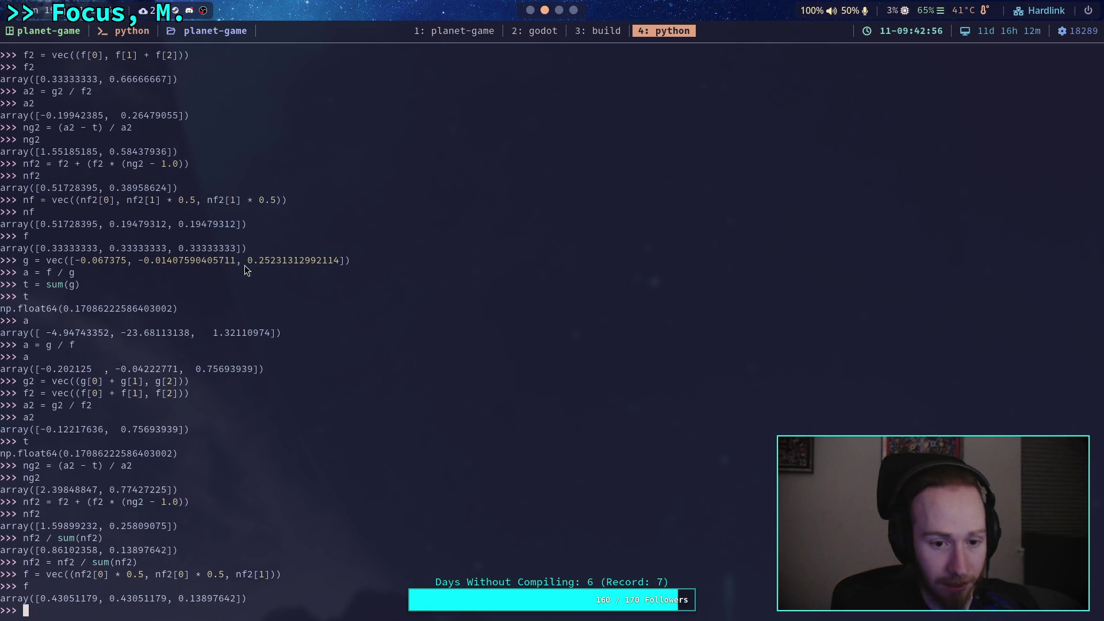